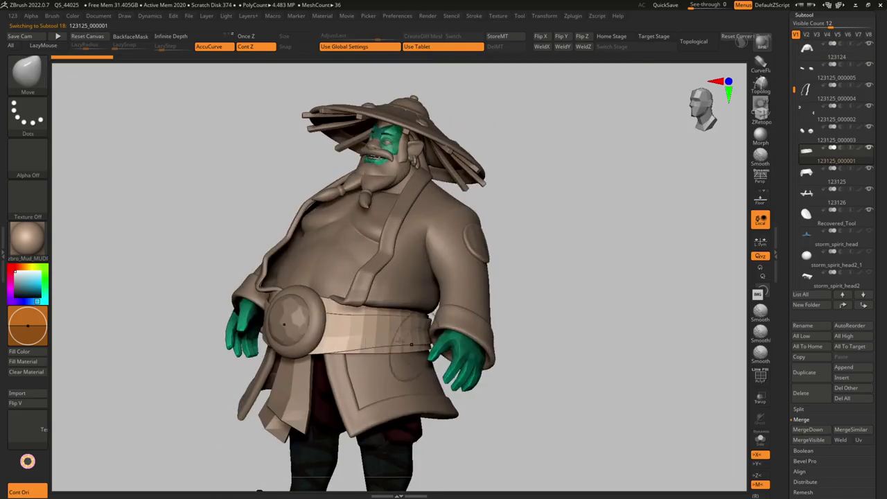
Select belt subtool 123125_000001 and drag its Dynamic Thickness to thicken the band.
alt+click(375, 338)
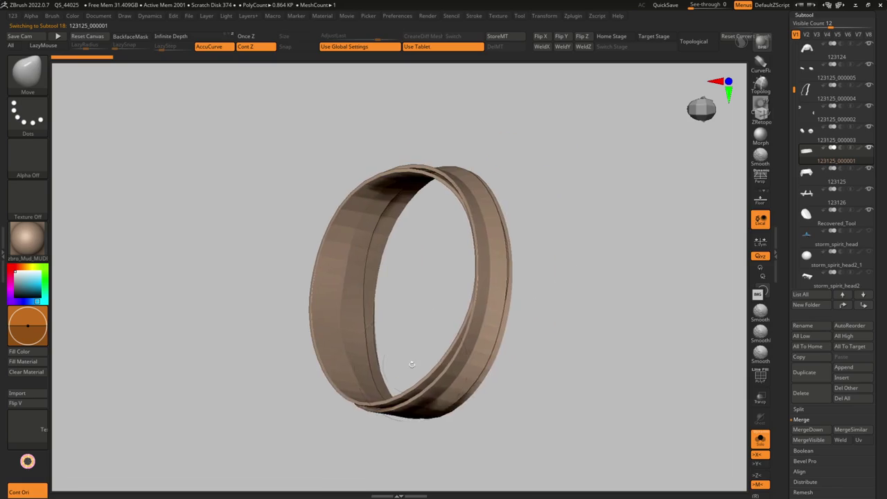
key(shift+t)
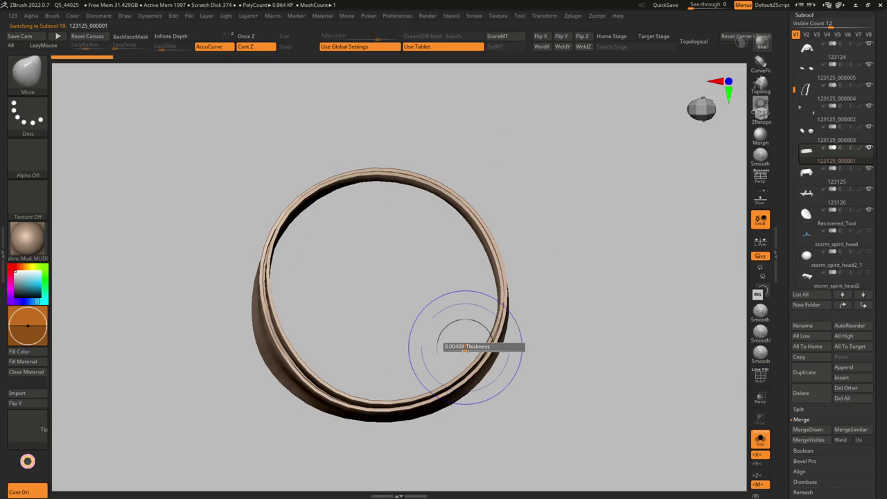
mouse_move(467, 350)
right_down()
mouse_move(395, 350)
mouse_move(360, 333)
mouse_move(307, 361)
mouse_move(240, 283)
mouse_move(271, 305)
mouse_move(291, 290)
mouse_move(307, 302)
mouse_move(277, 305)
mouse_move(247, 365)
right_up()
key(shift+s)
key(alt+s)
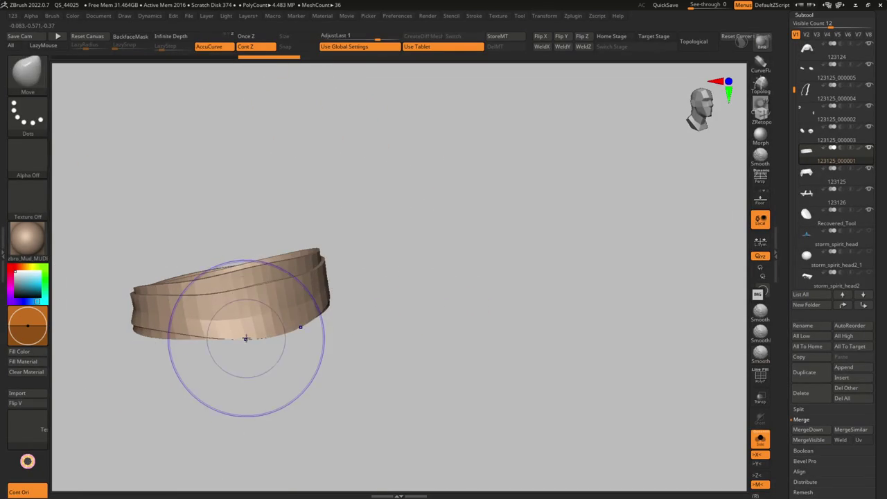
Switch to the Move Topological brush and turn Solo off.
key(b)
key(m)
key(t)
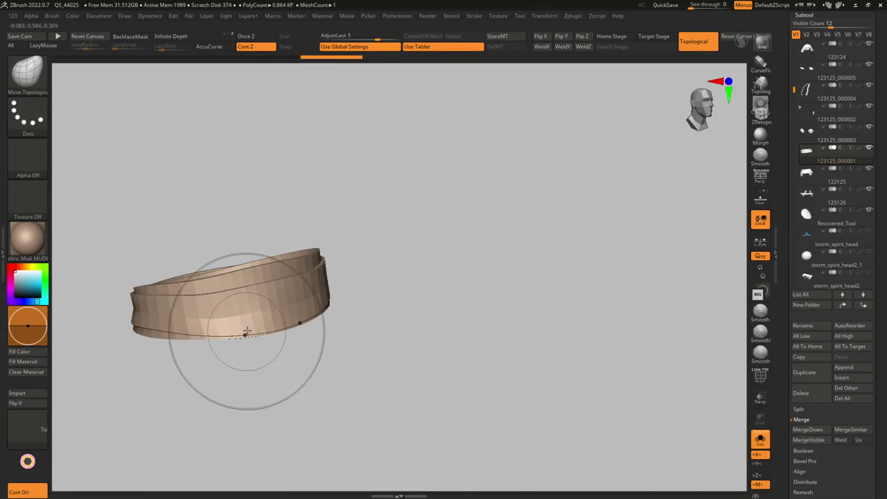
key(alt+s)
Orbit and zoom around the character's back to inspect the belt.
mouse_move(223, 334)
right_down()
mouse_move(142, 339)
mouse_move(125, 307)
right_up()
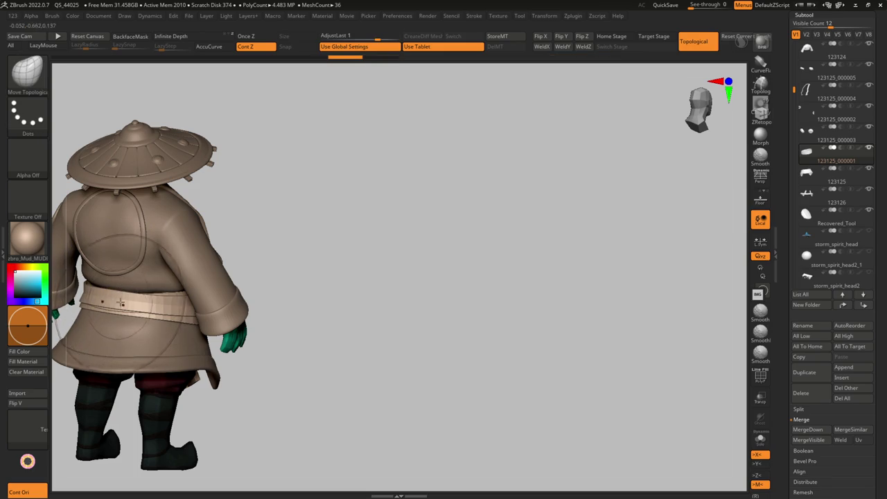
ctrl+right_drag(115, 304, 146, 311)
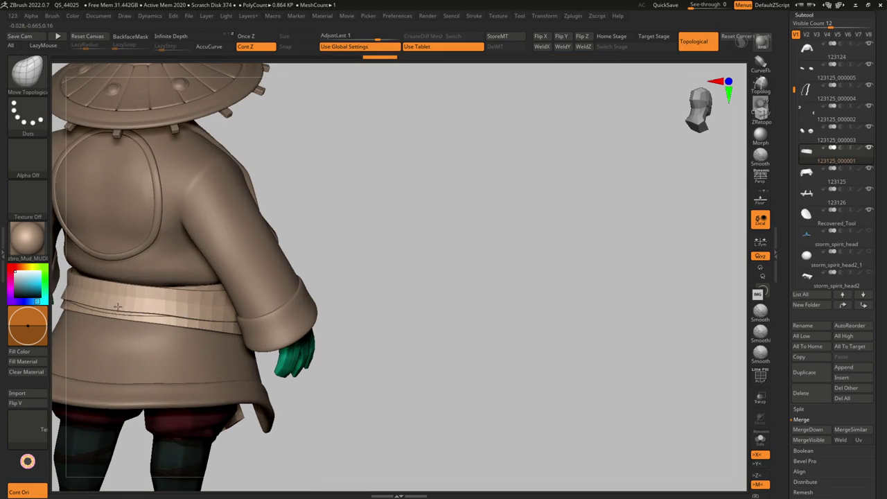
right_drag(127, 305, 203, 312)
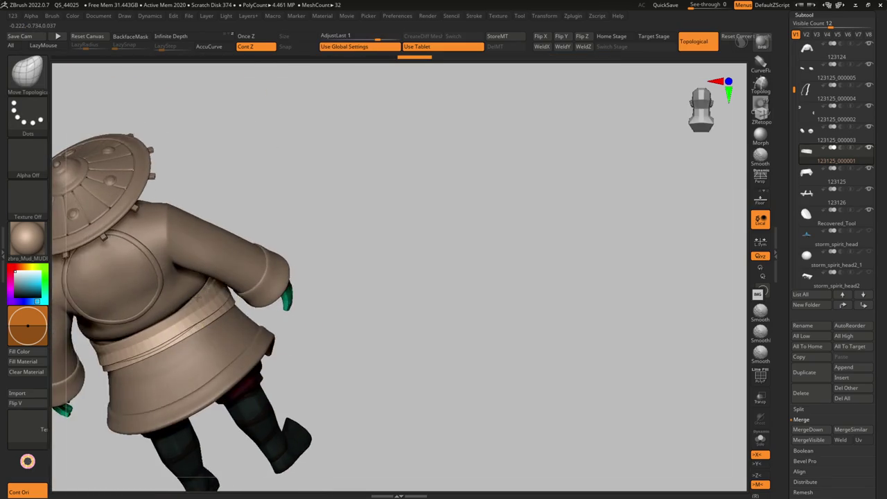
key(s)
mouse_move(201, 309)
ctrl+right_down()
mouse_move(183, 350)
mouse_move(201, 347)
mouse_move(221, 395)
ctrl+right_up()
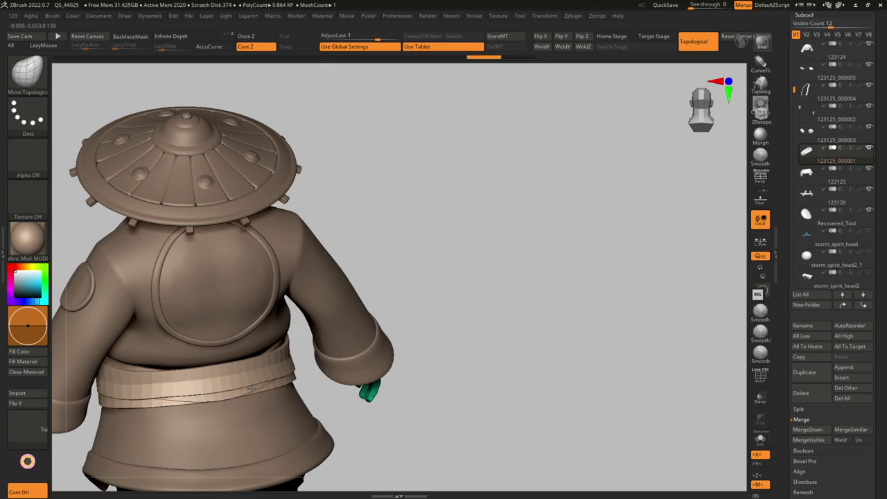
right_drag(250, 389, 260, 390)
click(277, 381)
mouse_move(283, 372)
right_down()
mouse_move(258, 412)
mouse_move(291, 360)
mouse_move(314, 383)
mouse_move(278, 363)
mouse_move(313, 358)
mouse_move(374, 277)
right_up()
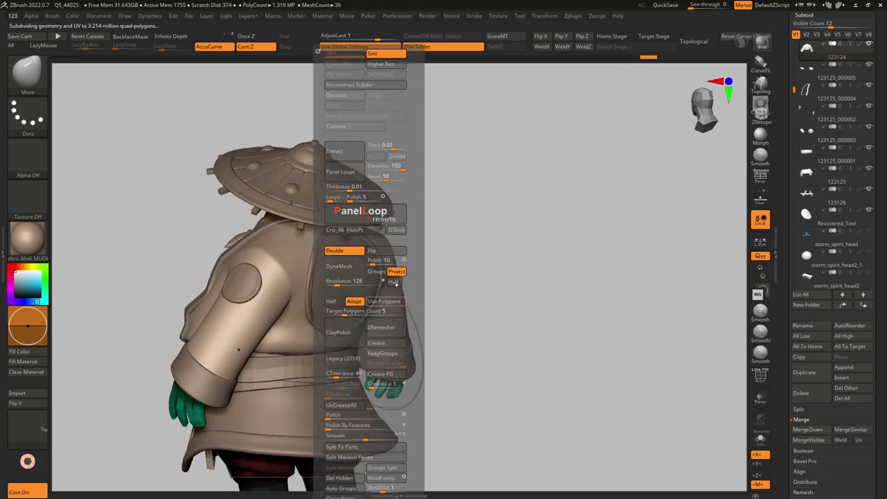
Solo the jacket and try Reconstruct Subdiv for a lower-resolution level.
key(shift+f)
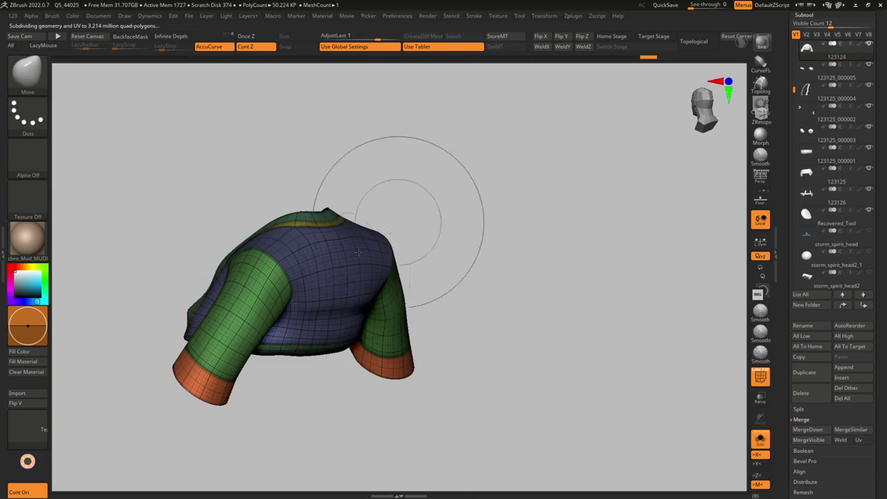
right_drag(416, 175, 376, 277)
key(space)
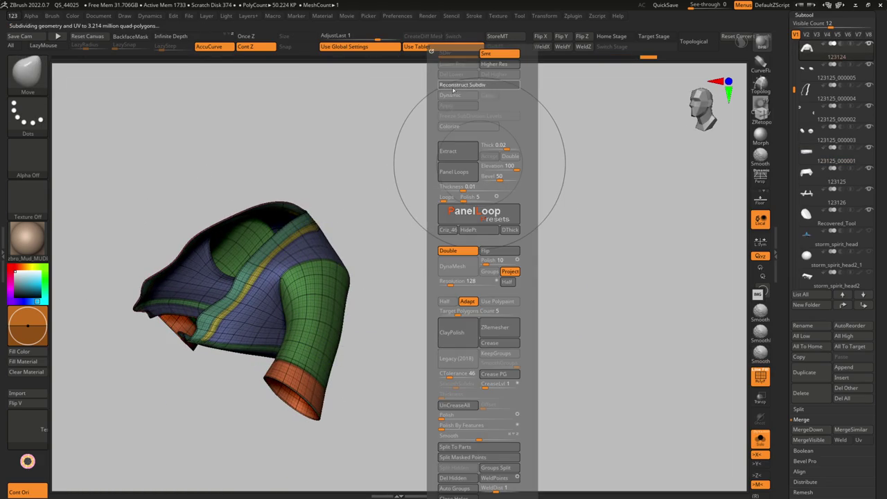
click(454, 85)
key(ctrl+z)
key(shift+f)
right_drag(198, 129, 247, 173)
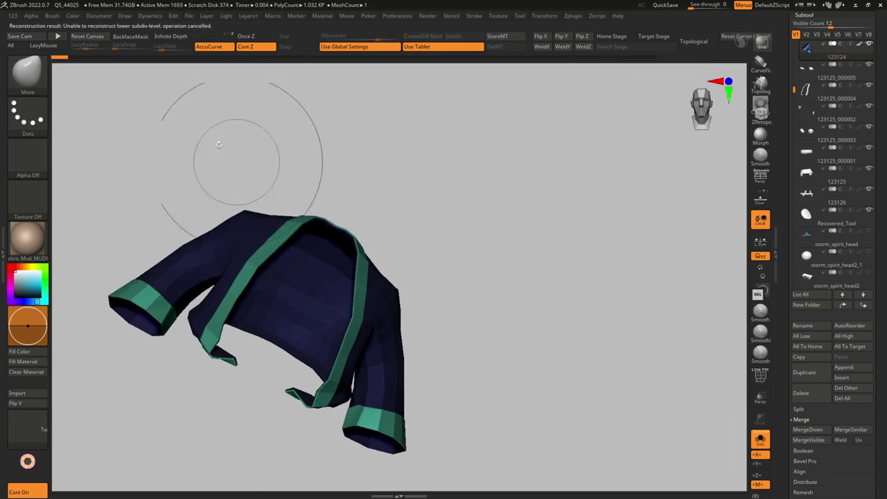
Hide all but the cuff polygroups, then undo back to the full jacket.
key(shift+f)
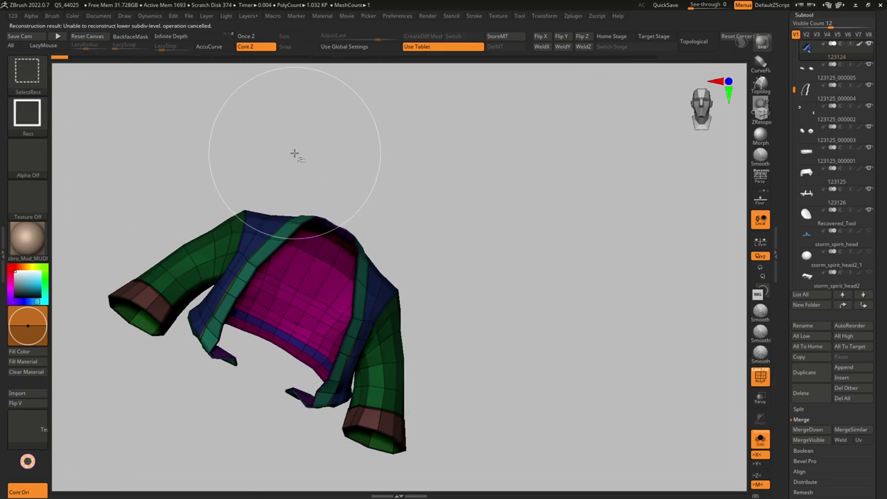
ctrl+shift+click(294, 155)
ctrl+shift+click(294, 159)
key(ctrl+z)
key(ctrl+shift+z)
key(ctrl+shift+z)
key(ctrl+z)
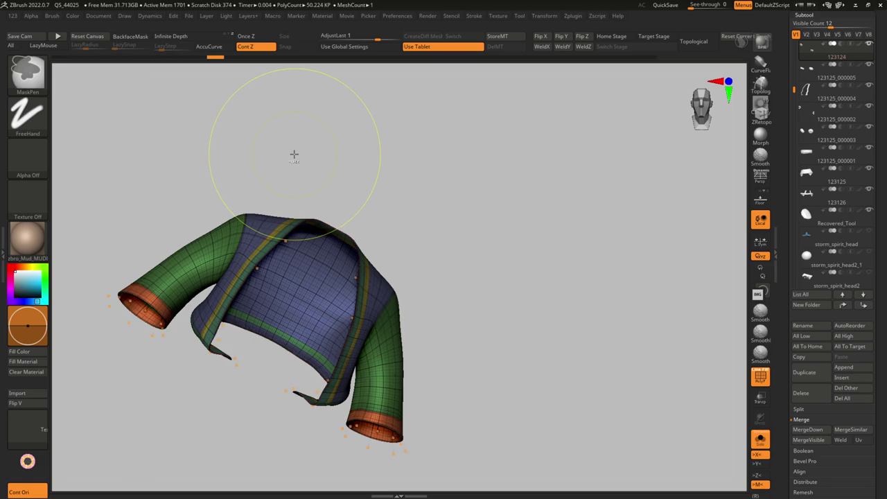
key(ctrl+z)
Duplicate the jacket as 123125_000006, then select and solo the copy for thickness adjustment.
key(ctrl+shift)
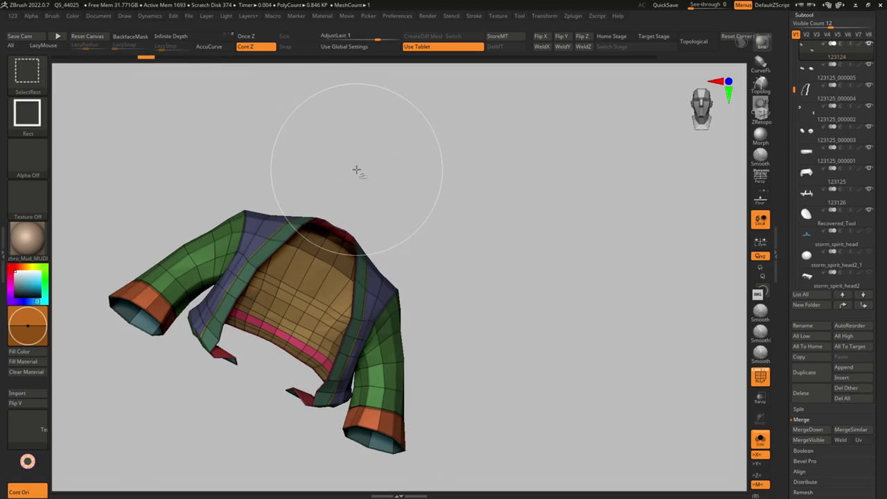
key(ctrl+shift+z)
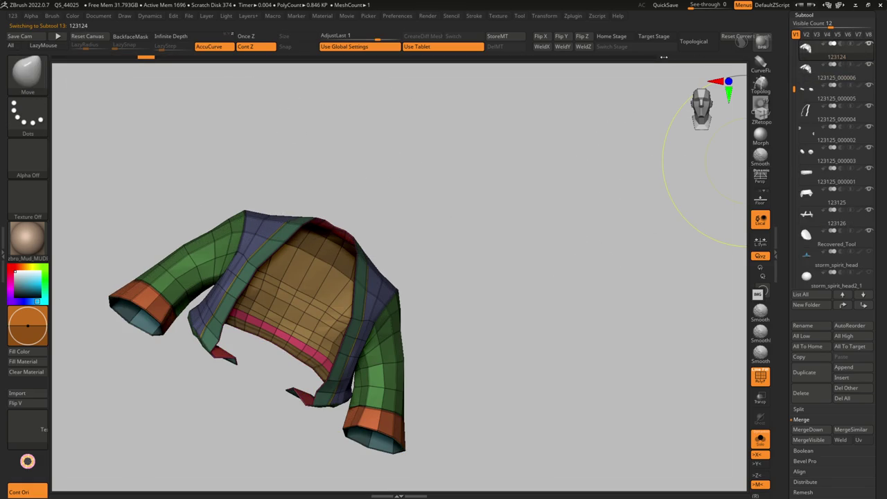
click(672, 59)
click(807, 69)
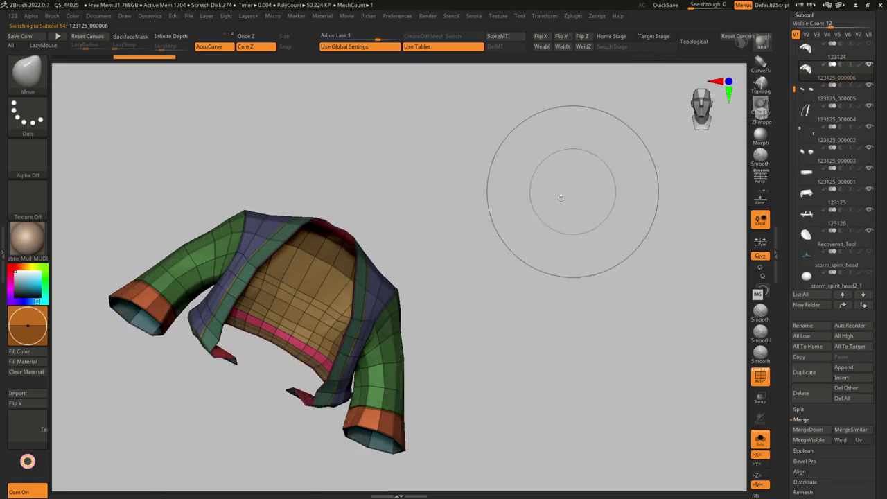
key(shift+alt+s)
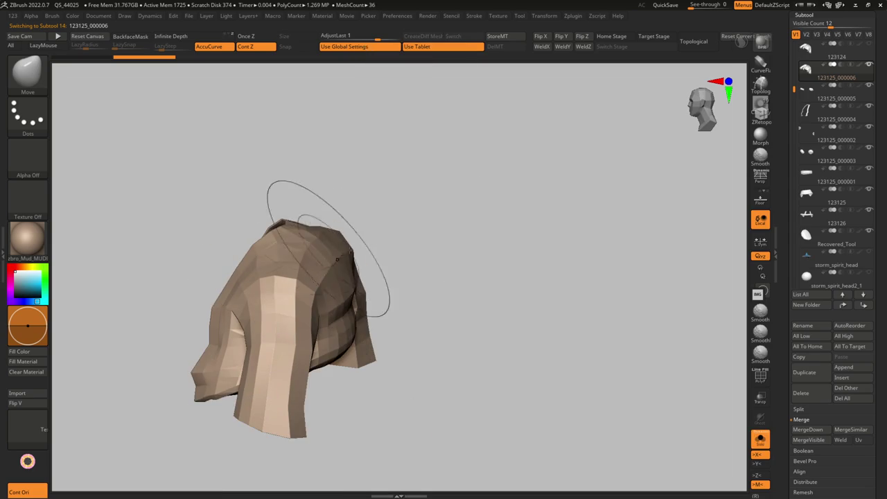
key(space)
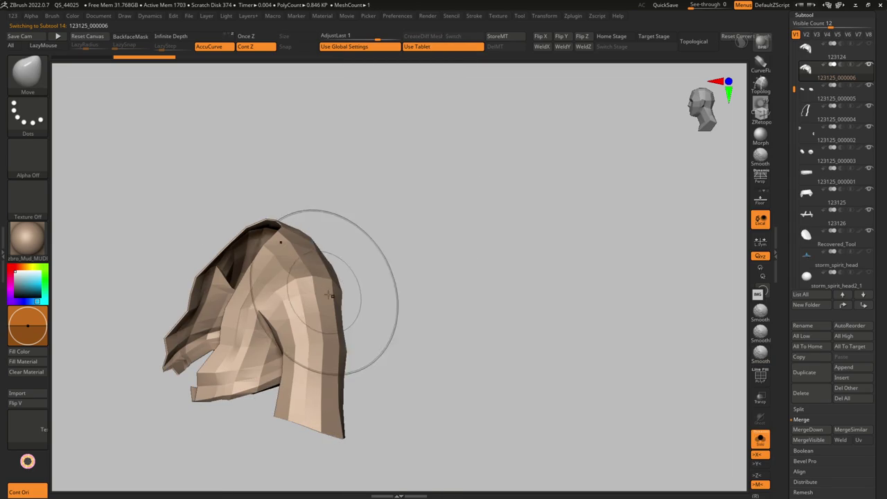
scroll(363, 270, up, 5)
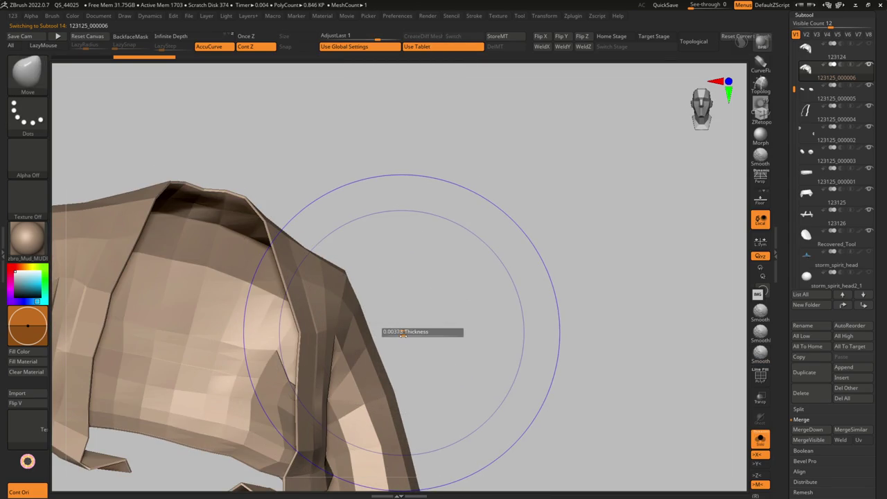
key(space)
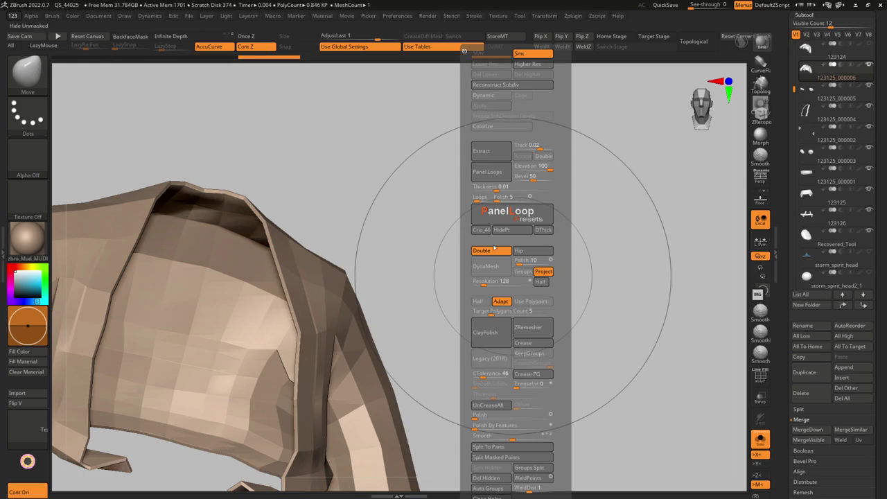
Zoom on the shoulder and switch between original jacket 123124 and copy 123125_000006.
key(d)
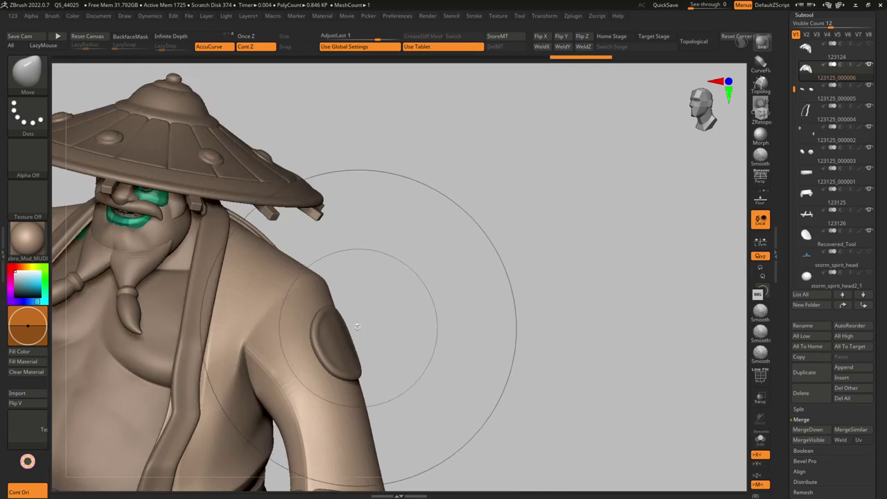
ctrl+right_drag(376, 311, 373, 261)
key(f)
alt+click(370, 277)
drag(406, 297, 422, 291)
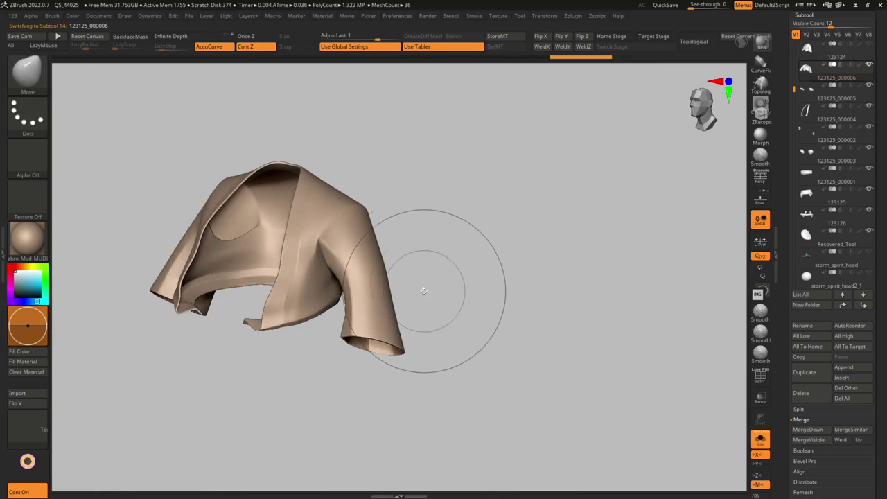
key(alt+Down)
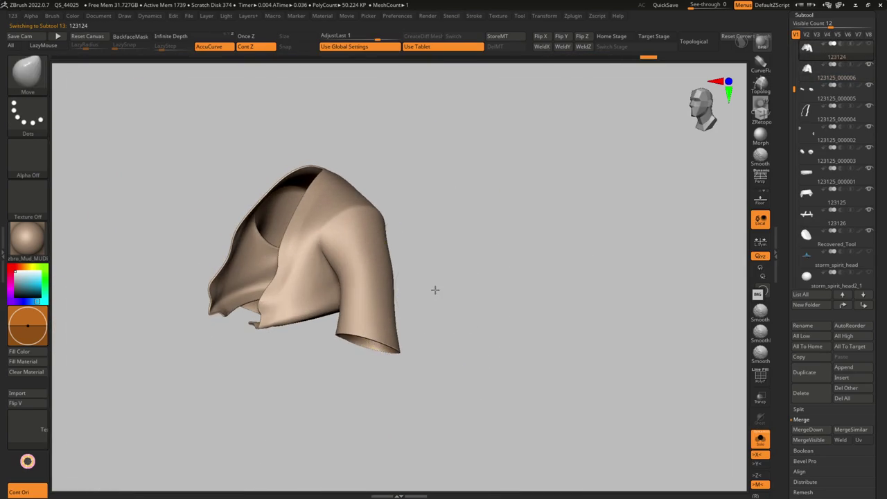
drag(432, 285, 501, 320)
Enable Dynamic subdivision on the copy and compare it with the original from behind.
key(g)
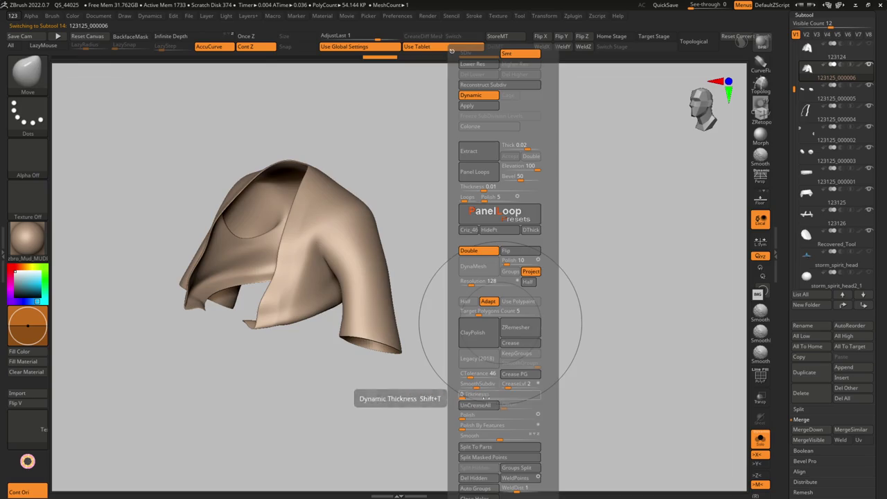
key(alt+Down)
key(alt+Up)
key(alt+Up)
key(alt+Down)
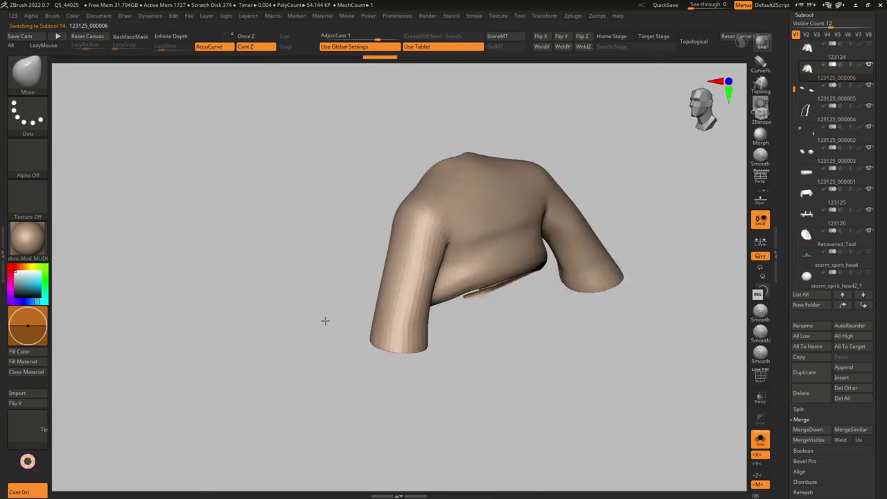
drag(328, 319, 317, 320)
key(alt+Up)
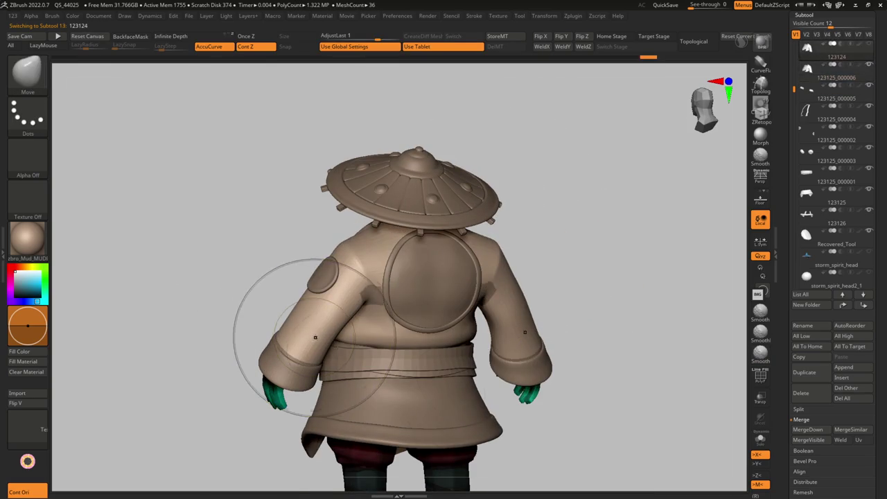
mouse_move(461, 381)
ctrl+right_down()
mouse_move(416, 346)
mouse_move(371, 338)
ctrl+right_up()
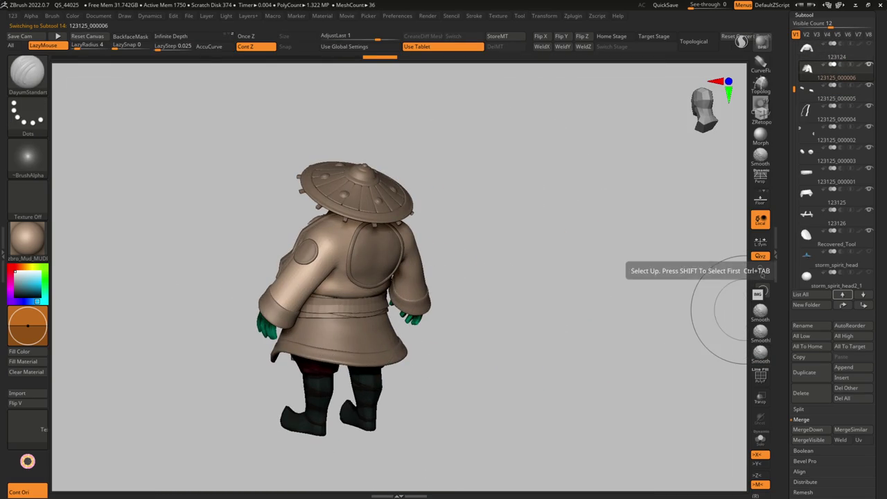
Solo band piece 123125 and crease complete edge loops with ZModeler, previewing Dynamic subdivision.
alt+click(370, 339)
key(ctrl+shift+d)
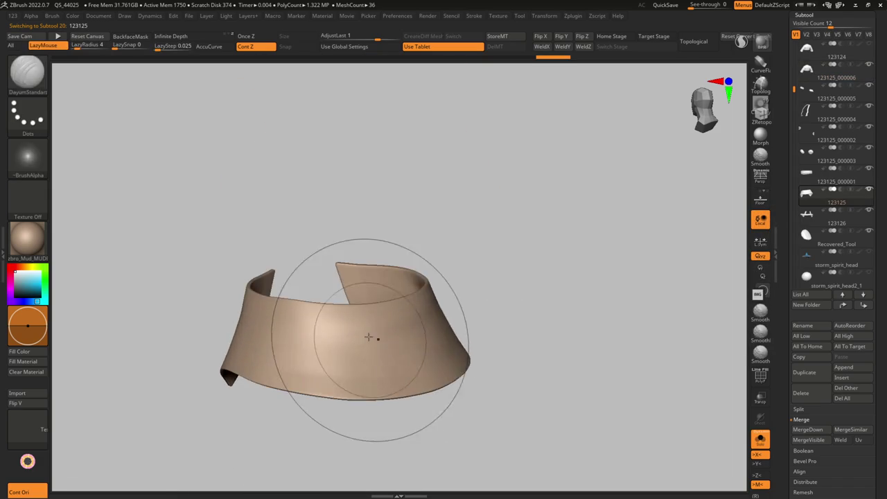
key(shift+f)
key(b)
key(z)
key(m)
key(space)
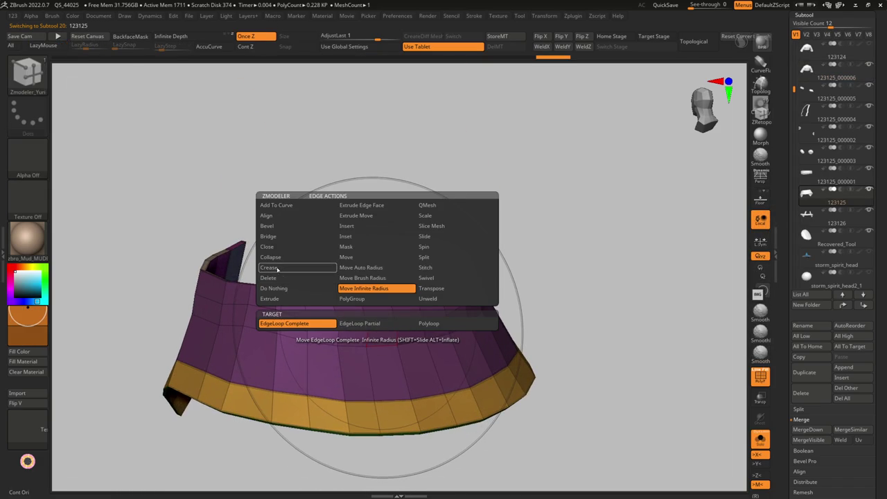
click(379, 324)
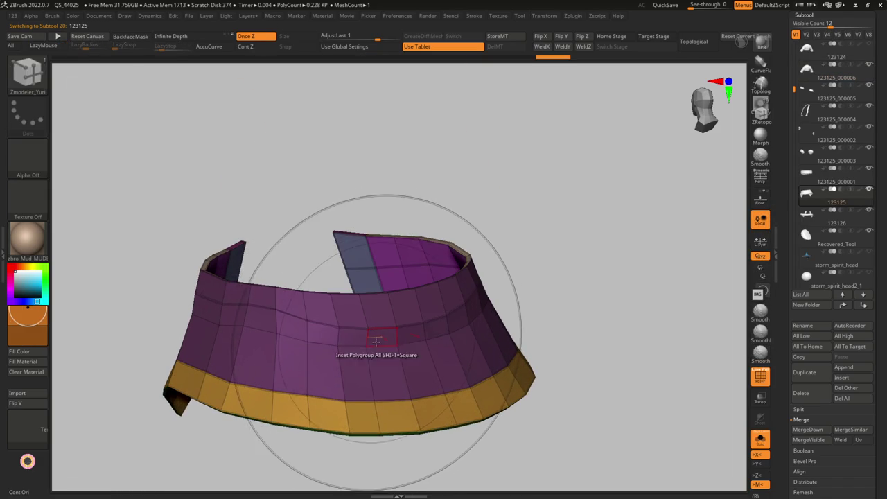
key(shift+f)
key(d)
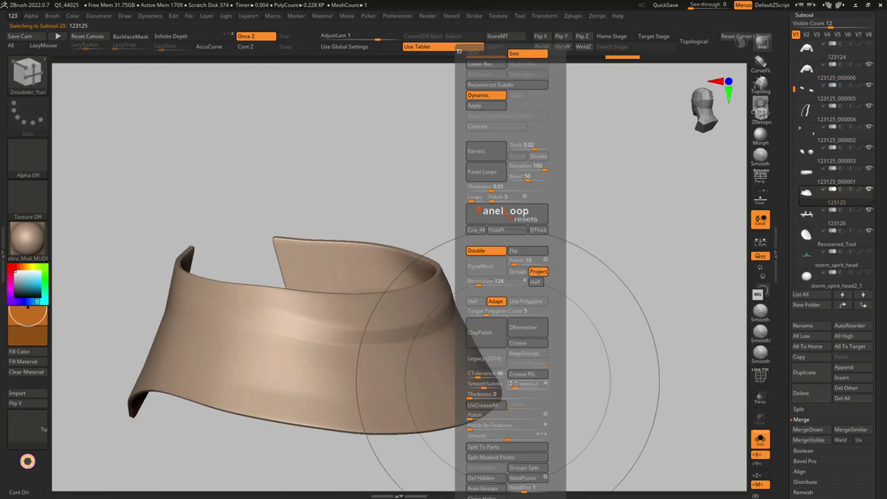
Show all subtools again and orbit in on the coat's back.
click(760, 440)
drag(416, 277, 471, 291)
key(f)
drag(554, 277, 576, 263)
key(b)
key(d)
key(s)
drag(589, 346, 568, 326)
mouse_move(624, 415)
alt+mouse_down()
mouse_move(623, 277)
mouse_move(358, 358)
mouse_move(388, 362)
alt+mouse_up()
Crease partial edge loops on the band with ZModeler's EdgeLoop Partial target.
key(g)
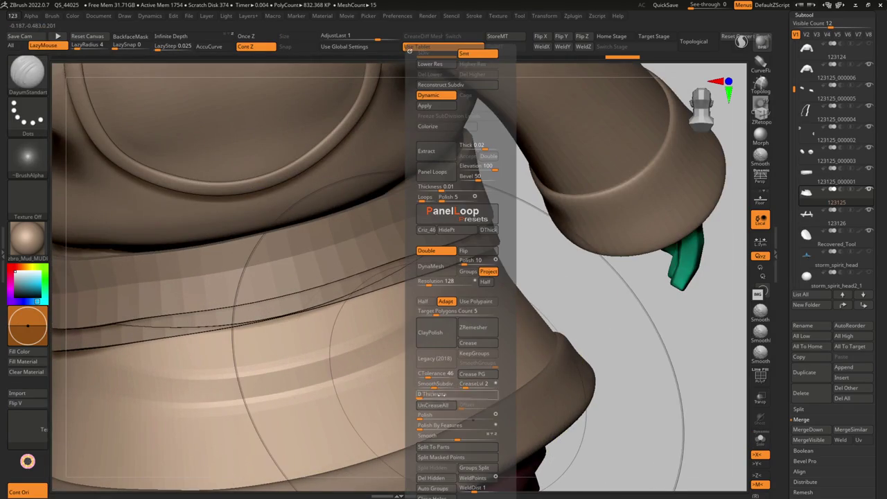
key(space)
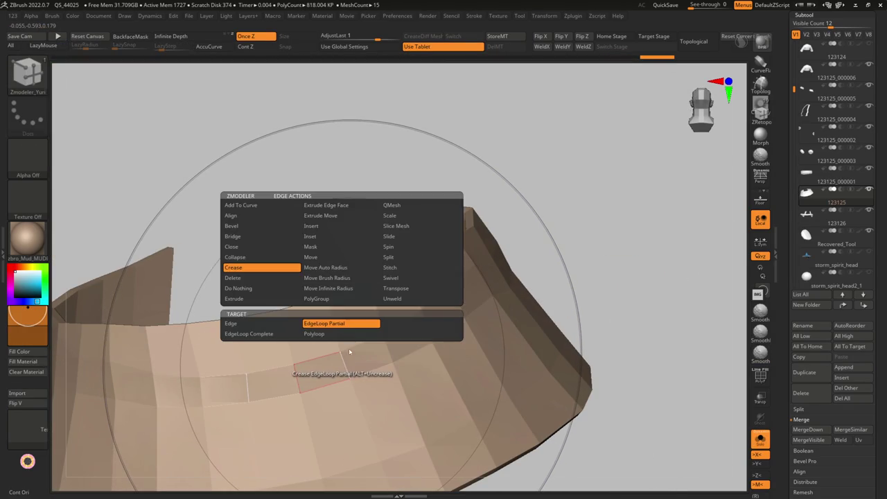
click(322, 228)
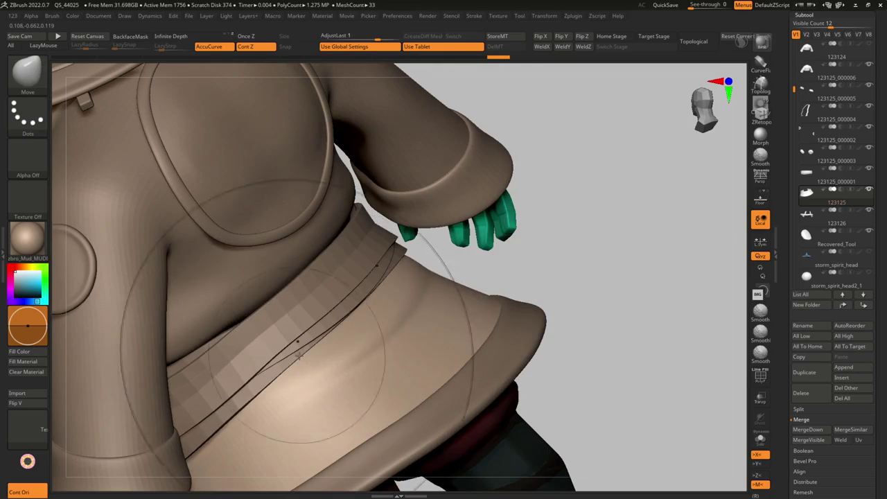
key(s)
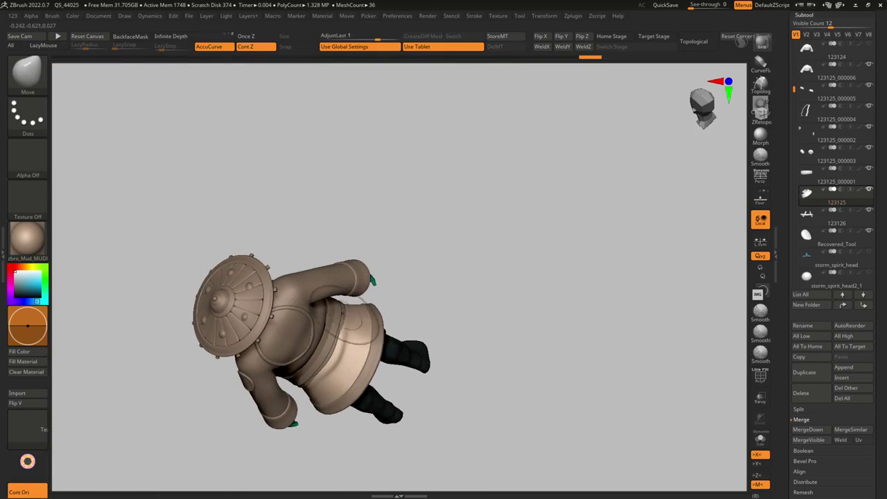
key(s)
mouse_move(374, 305)
mouse_down()
mouse_move(354, 301)
mouse_move(317, 390)
mouse_up()
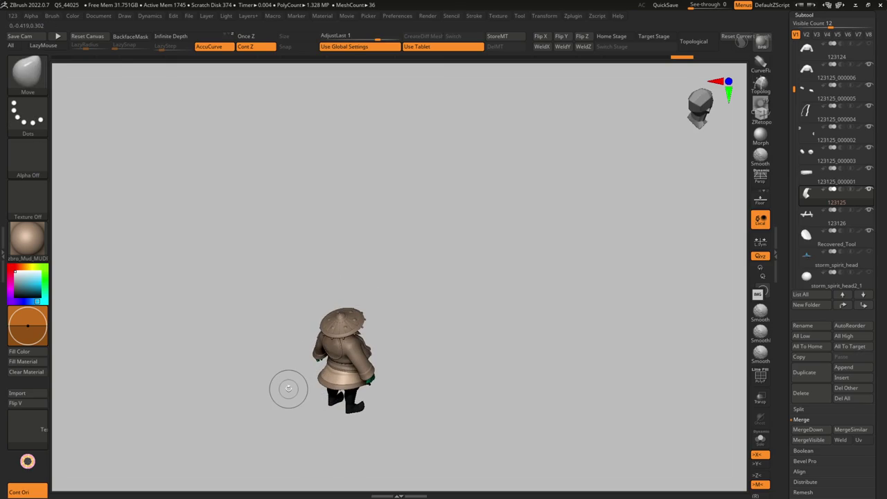
mouse_move(313, 402)
alt+mouse_down()
mouse_move(317, 370)
mouse_move(324, 376)
mouse_move(291, 360)
alt+mouse_up()
key(b)
key(m)
key(v)
key(shift+d)
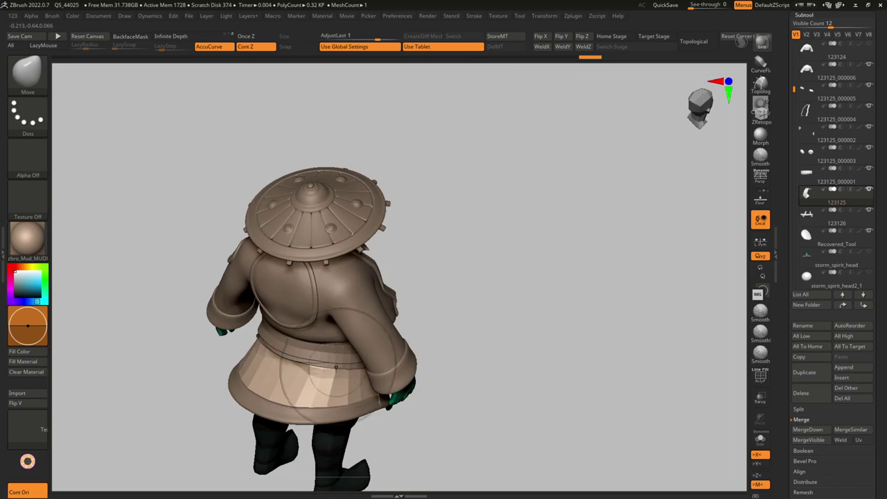
right_drag(336, 366, 321, 374)
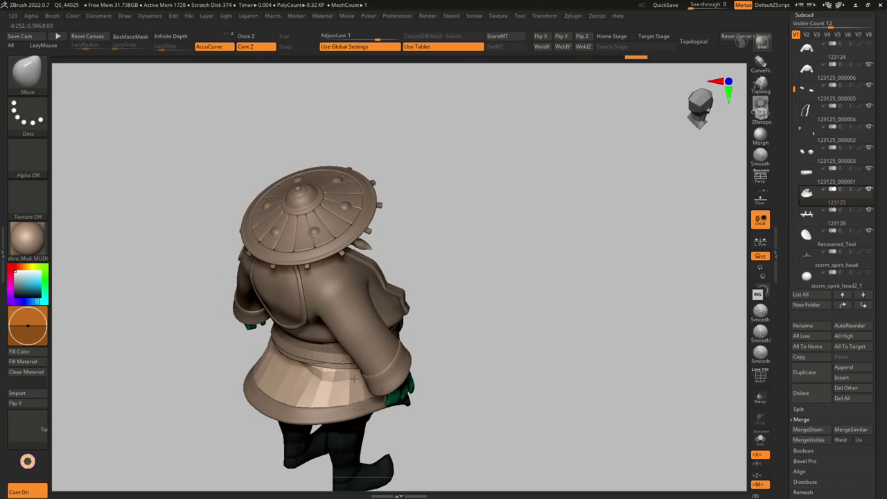
key(d)
mouse_move(322, 379)
right_down()
mouse_move(281, 393)
mouse_move(296, 385)
mouse_move(221, 393)
mouse_move(196, 409)
right_up()
key(shift+f)
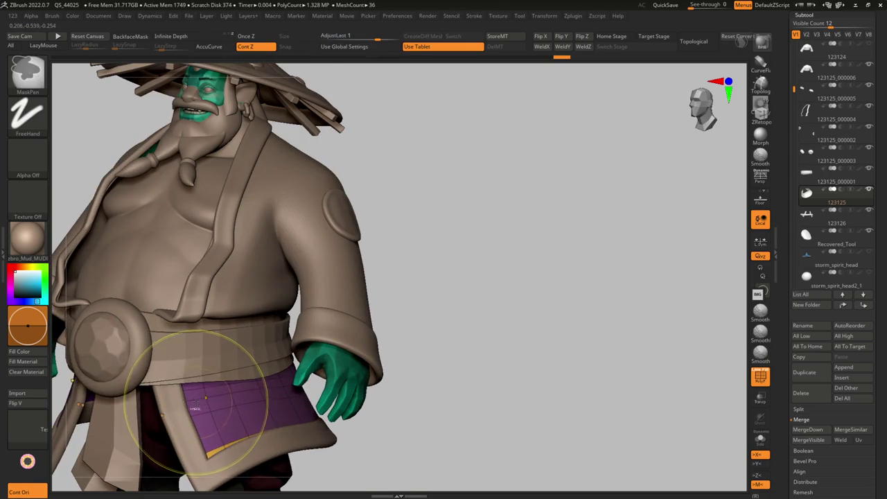
key(b)
key(e)
key(l)
click(200, 420)
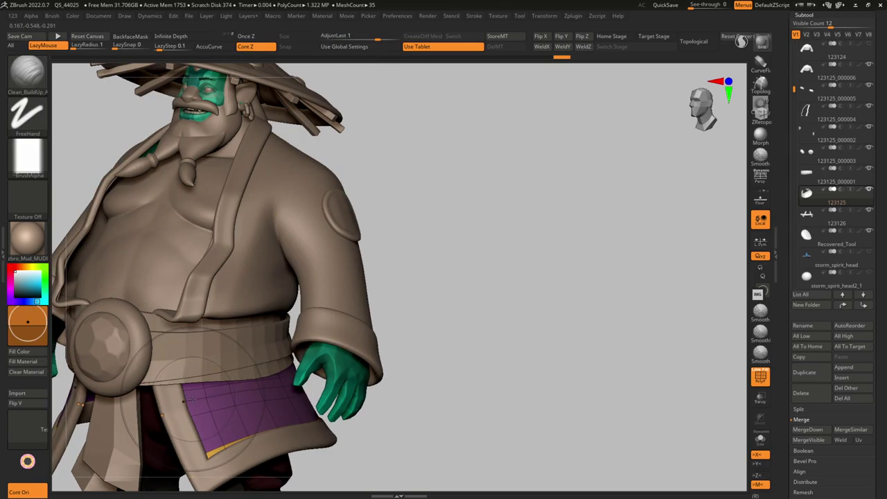
key(ctrl)
mouse_move(212, 398)
right_down()
mouse_move(186, 410)
mouse_move(454, 399)
right_up()
mouse_move(184, 380)
right_down()
mouse_move(166, 315)
mouse_move(209, 379)
mouse_move(189, 408)
right_up()
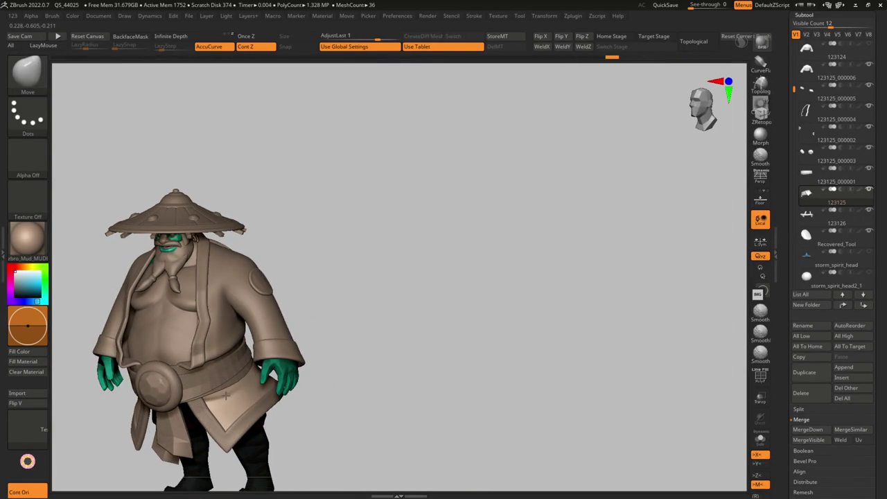
Orbit around the character through side, back and front views.
mouse_move(253, 329)
ctrl+right_down()
mouse_move(245, 391)
mouse_move(212, 388)
mouse_move(194, 398)
ctrl+right_up()
mouse_move(291, 367)
right_down()
mouse_move(297, 347)
mouse_move(287, 376)
mouse_move(247, 375)
mouse_move(234, 395)
right_up()
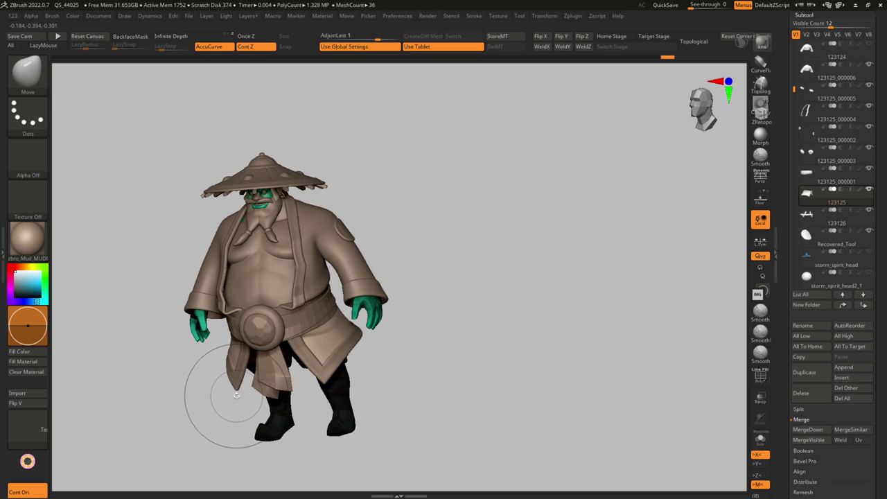
mouse_move(235, 396)
right_down()
mouse_move(285, 244)
mouse_move(284, 207)
mouse_move(307, 360)
right_up()
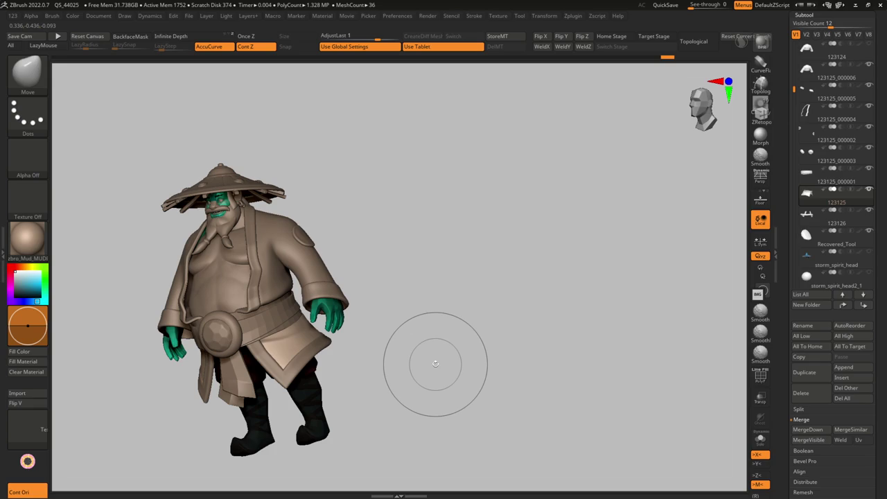
mouse_move(365, 269)
mouse_down()
mouse_move(315, 270)
mouse_move(321, 315)
mouse_up()
mouse_move(281, 277)
mouse_down()
mouse_move(298, 263)
mouse_move(284, 243)
mouse_move(317, 251)
mouse_move(272, 248)
mouse_move(221, 271)
mouse_move(349, 268)
mouse_up()
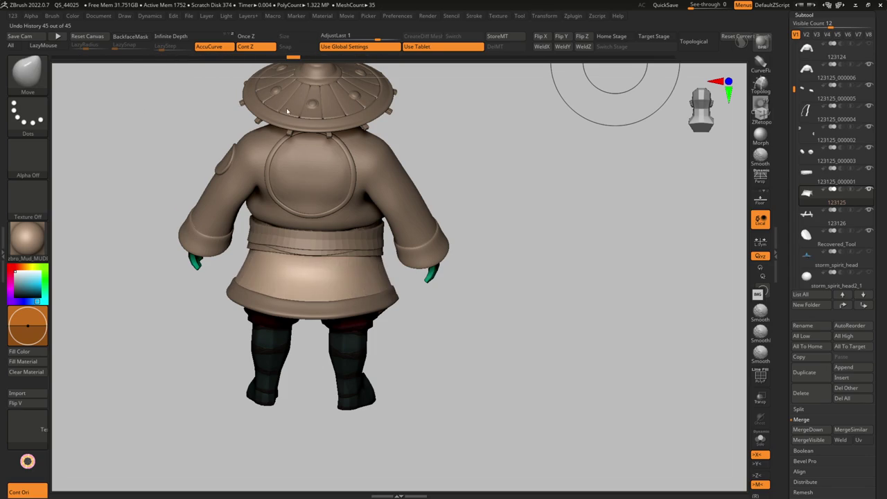
drag(236, 242, 220, 251)
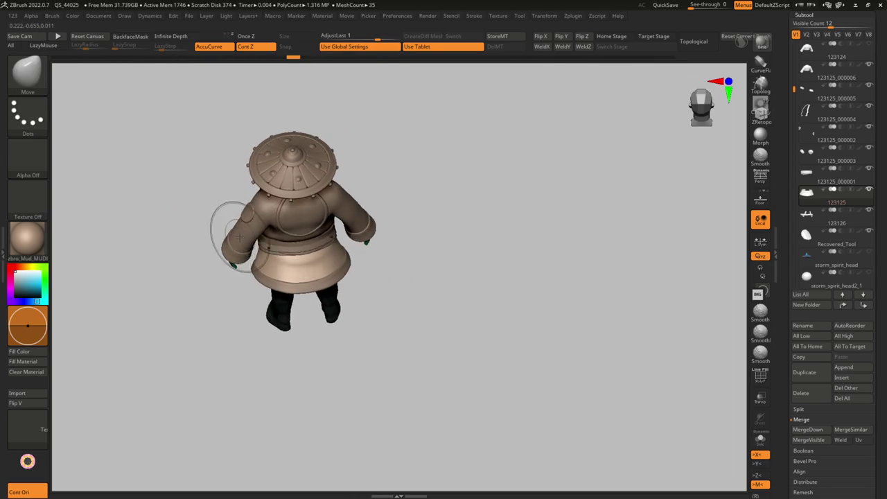
mouse_move(229, 250)
ctrl+right_down()
mouse_move(268, 222)
mouse_move(288, 268)
ctrl+right_up()
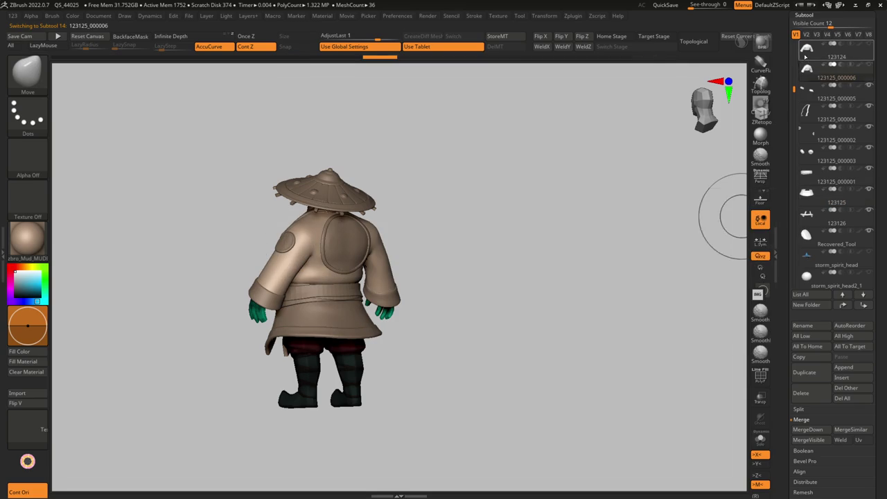
mouse_move(416, 242)
right_down()
mouse_move(384, 242)
mouse_move(354, 270)
right_up()
Isolate jacket subtool 123124 and zoom in closely on its lapel edge.
key(shift+f)
mouse_move(313, 168)
ctrl+right_down()
mouse_move(349, 241)
mouse_move(318, 277)
mouse_move(263, 250)
mouse_move(314, 235)
ctrl+right_up()
key(shift+f)
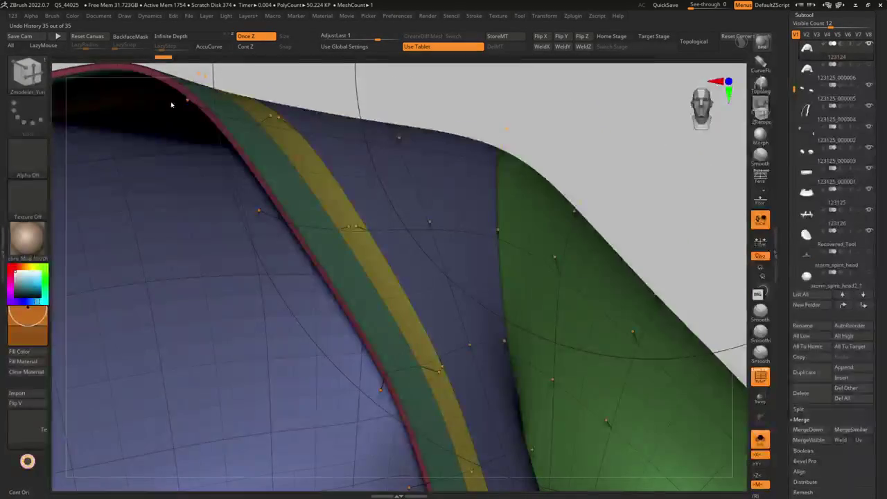
Subdivide jacket subtool 123124 once with Ctrl+D.
key(ctrl+d)
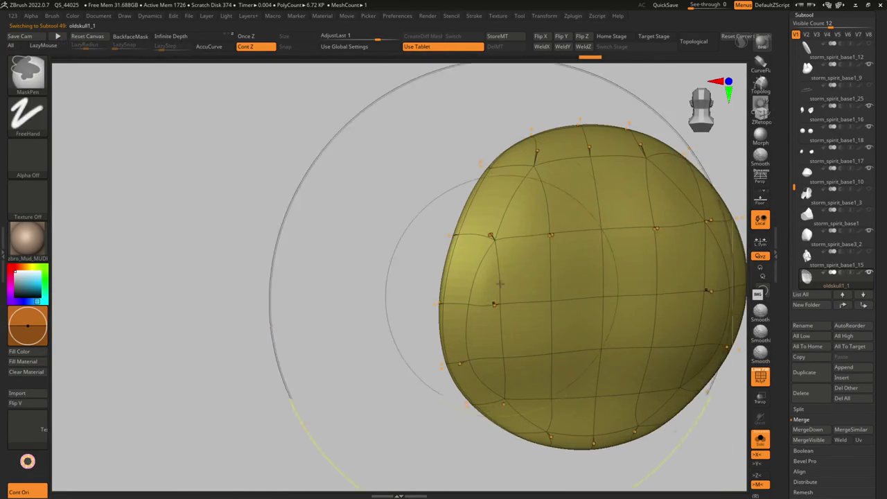
Switch to ZModeler on the round back patch and bring up its Insert Single EdgeLoop edge actions.
key(b)
key(z)
key(m)
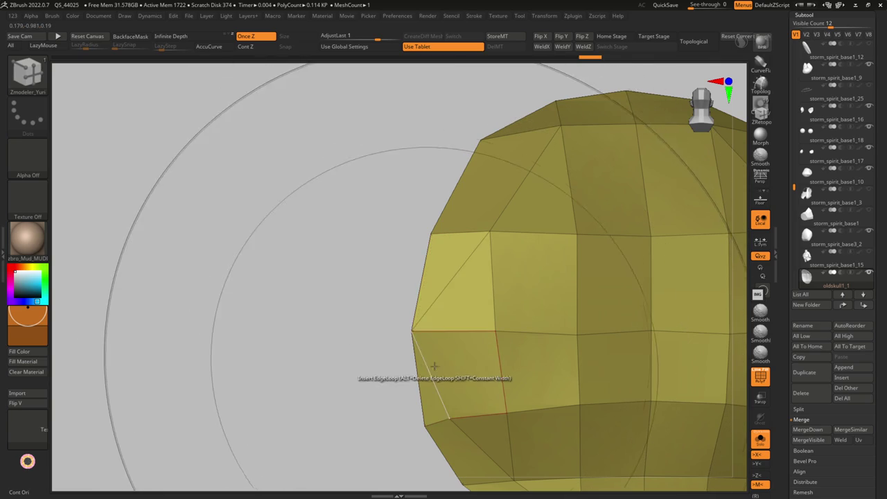
key(space)
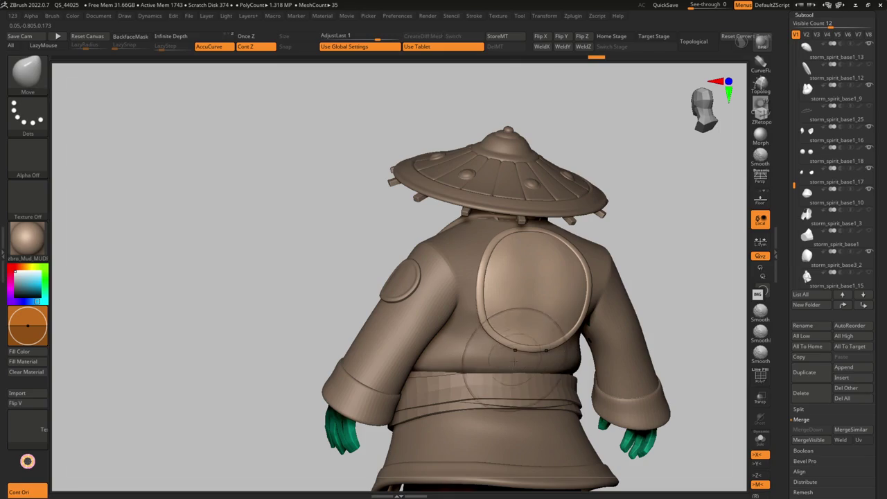
Turn on Polypaint display and apply the bright cyan viewport material, viewed from the back.
key(s)
mouse_move(510, 360)
right_down()
mouse_move(489, 354)
mouse_move(485, 312)
mouse_move(493, 308)
mouse_move(445, 306)
mouse_move(593, 394)
right_up()
shift+click(860, 233)
click(28, 241)
click(545, 337)
mouse_move(526, 333)
right_down()
mouse_move(487, 322)
mouse_move(476, 337)
right_up()
key(s)
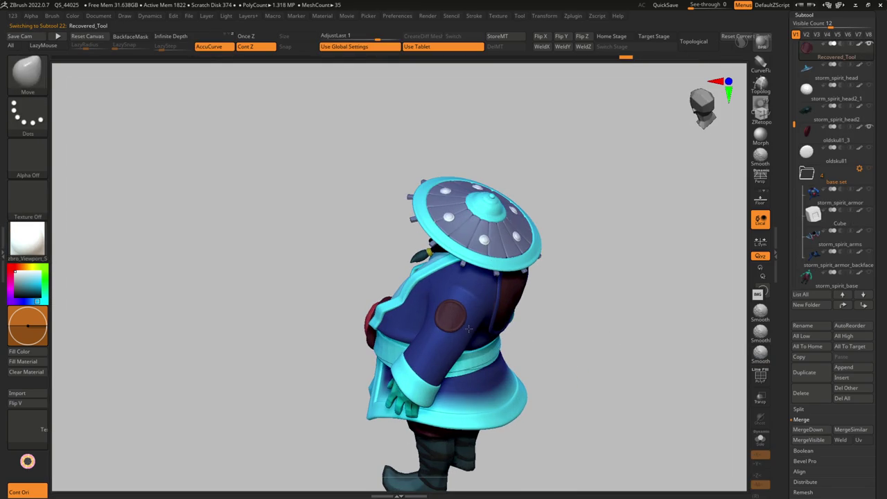
Briefly switch windows and return, then orbit to a straight front view.
right_drag(442, 309, 485, 334)
key(alt+Tab)
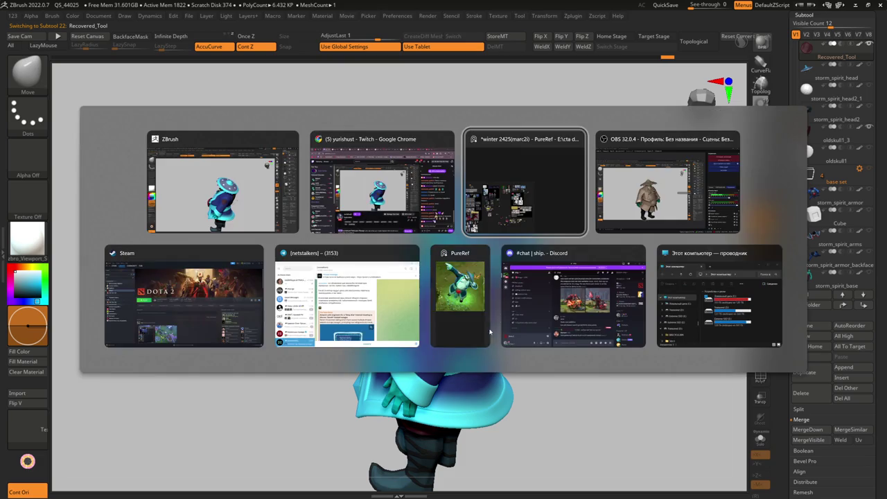
key(Escape)
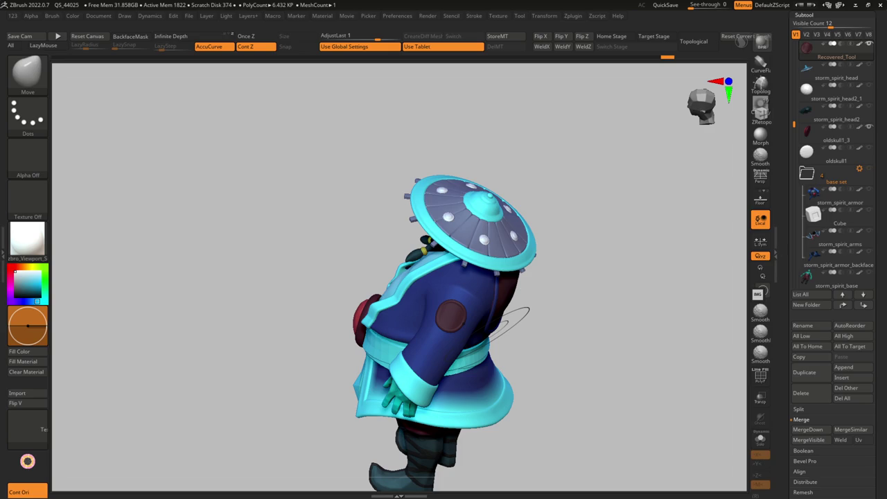
drag(509, 320, 504, 264)
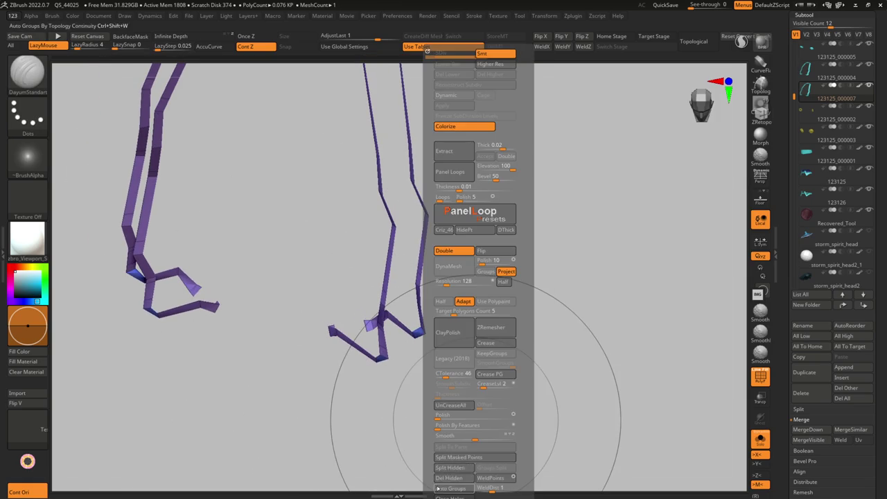
Auto-group the strap strips by connectivity and delete their hidden geometry with Del Hidden.
click(444, 488)
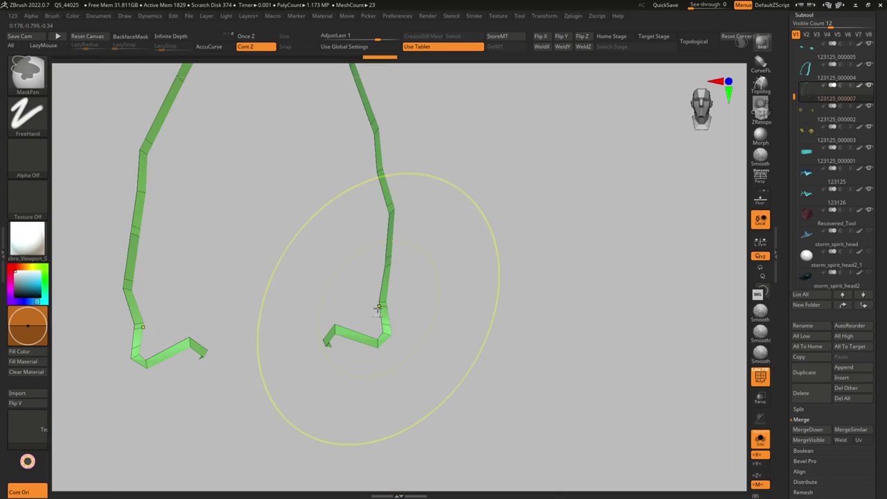
drag(377, 307, 361, 348)
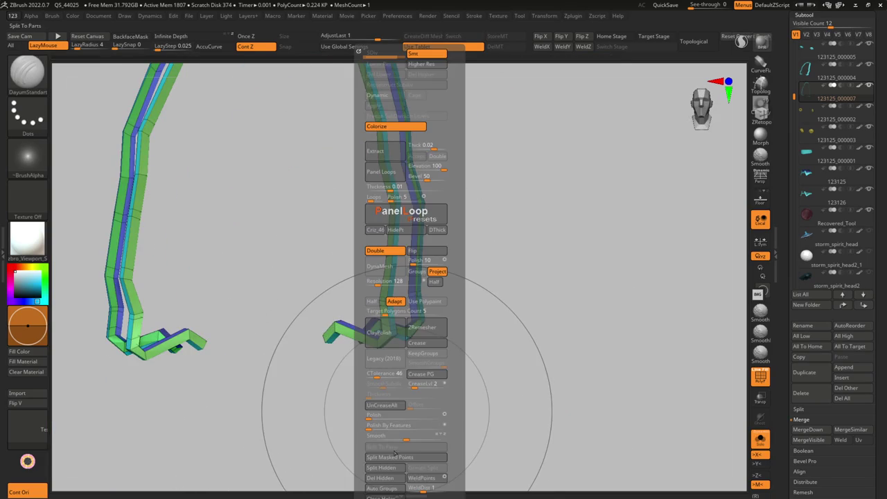
click(381, 478)
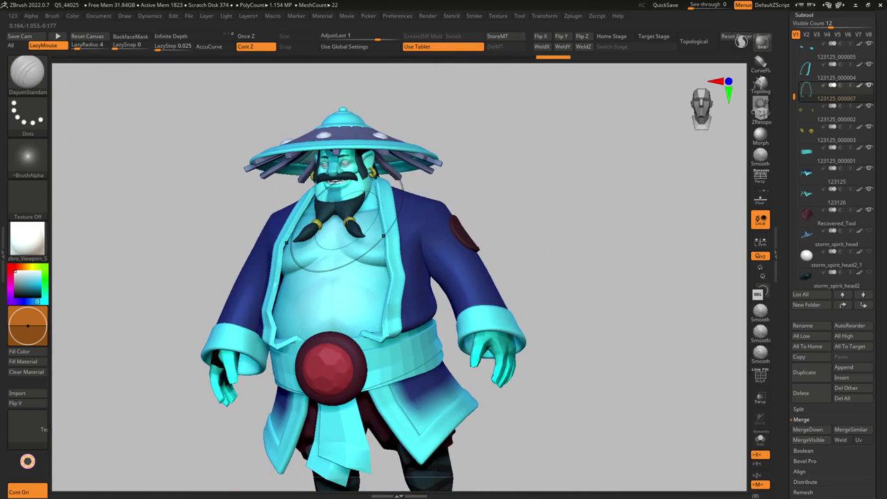
Zoom into the chest and make the yellow lapel trim the active subtool.
mouse_move(355, 254)
right_down()
mouse_move(356, 289)
mouse_move(419, 298)
right_up()
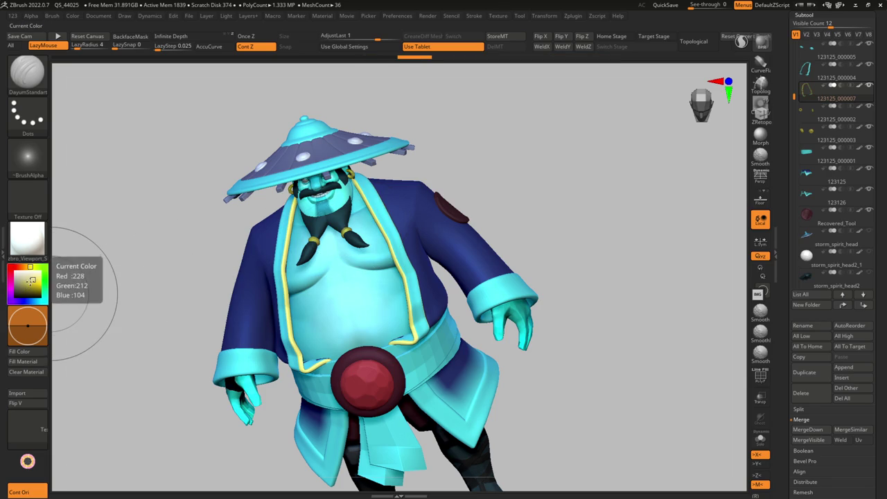
alt+click(352, 176)
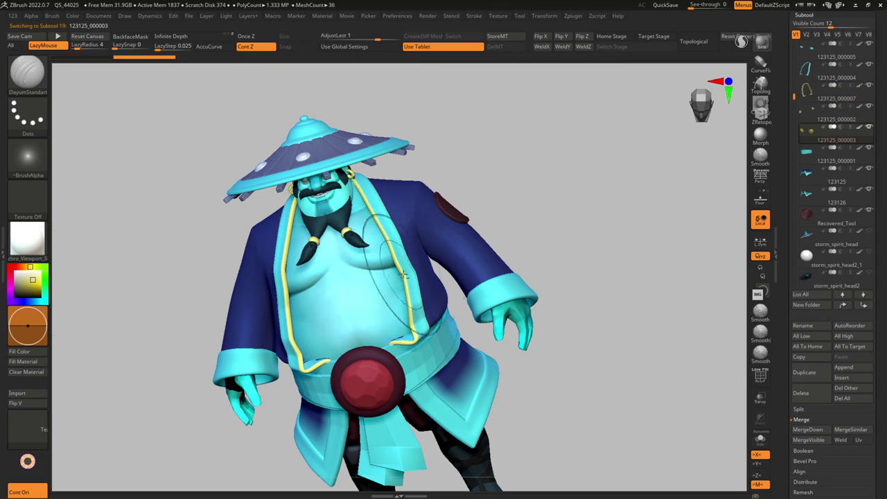
mouse_move(401, 270)
right_down()
mouse_move(386, 311)
mouse_move(402, 258)
mouse_move(307, 273)
mouse_move(406, 277)
mouse_move(415, 291)
mouse_move(422, 269)
mouse_move(373, 316)
mouse_move(498, 324)
mouse_move(481, 310)
mouse_move(388, 312)
right_up()
alt+click(370, 253)
Fill the belt buckle subtool with a brighter red.
alt+click(388, 284)
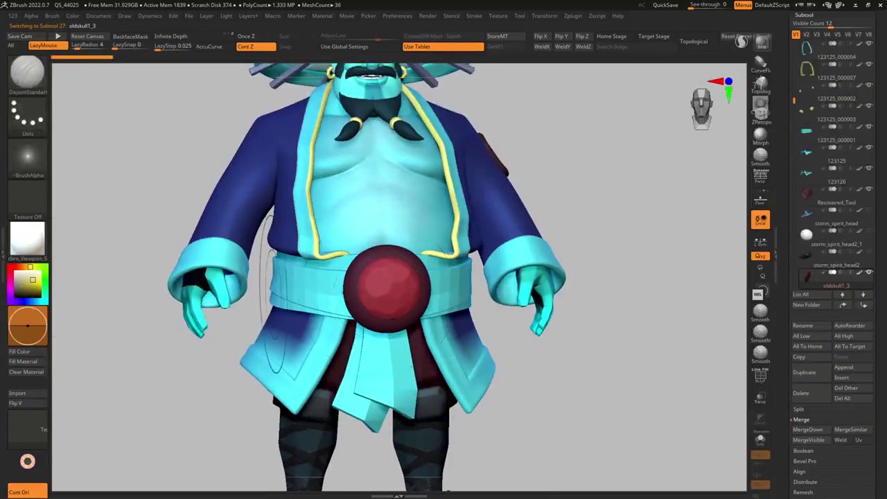
click(34, 282)
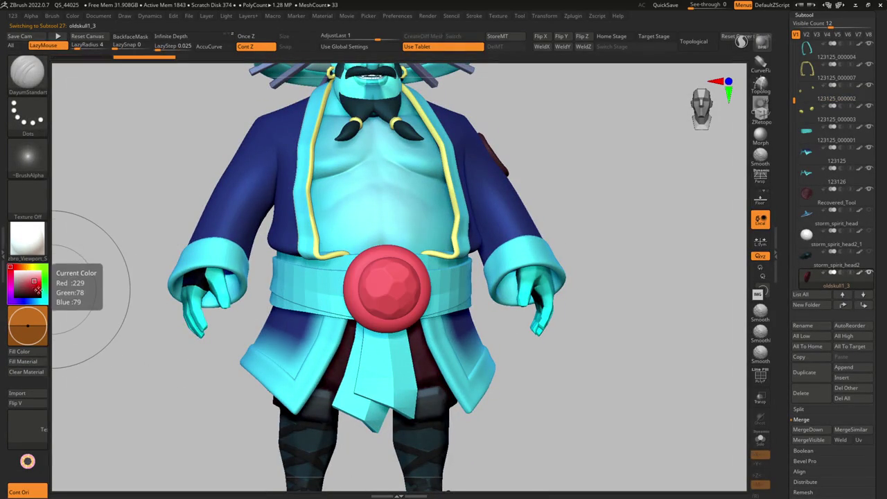
key(w)
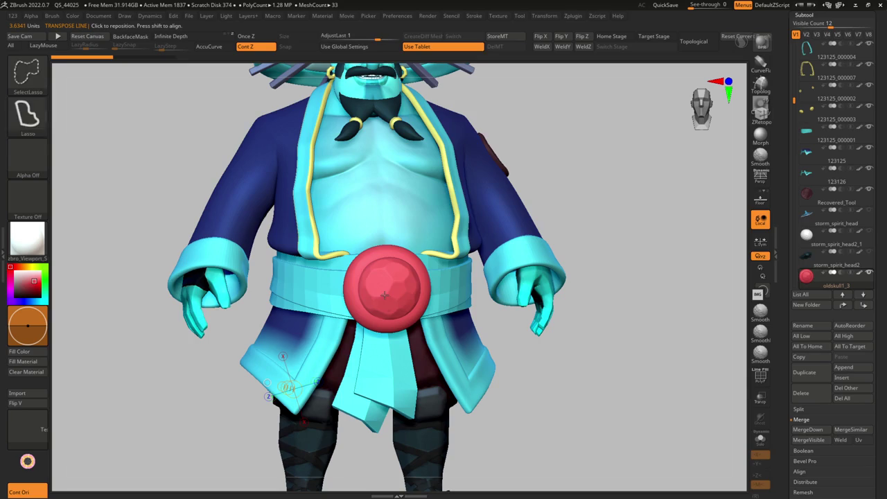
right_drag(385, 297, 406, 291)
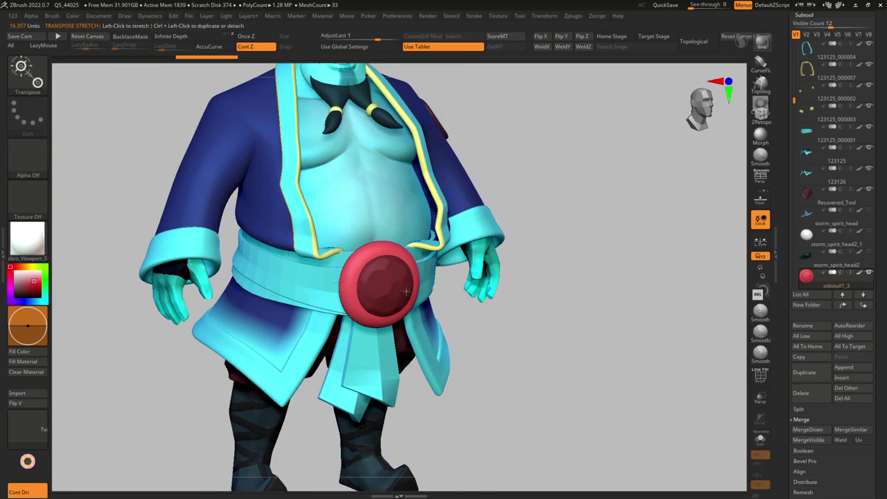
Duplicate the buckle into a new copy and zoom out to the whole character.
key(ctrl+shift+d)
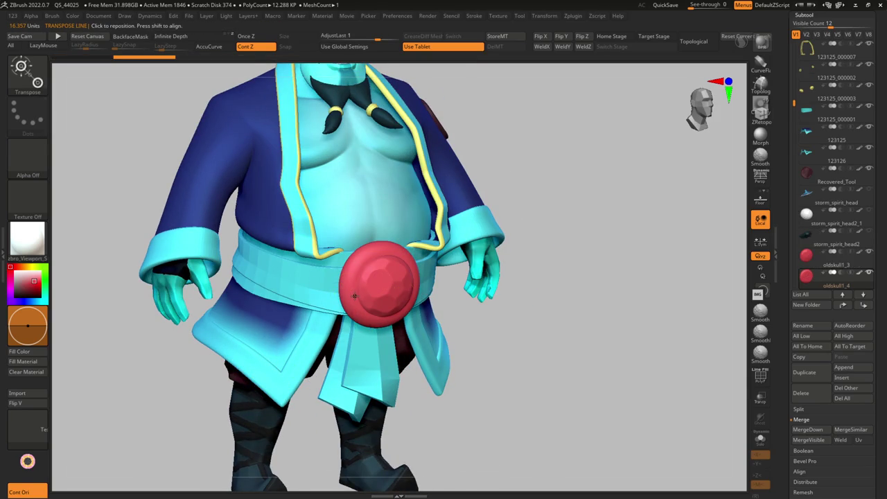
alt+click(352, 305)
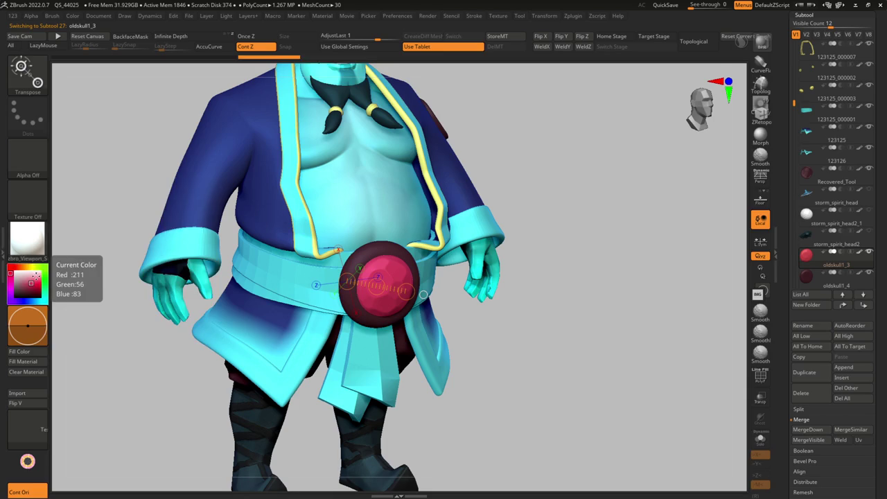
key(q)
right_drag(385, 269, 396, 262)
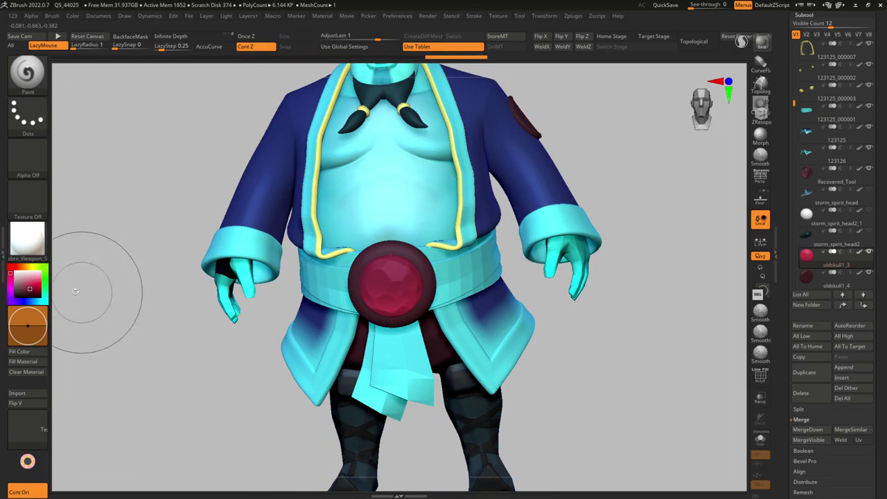
mouse_move(372, 305)
alt+right_down()
mouse_move(347, 345)
mouse_move(364, 307)
mouse_move(392, 321)
alt+right_up()
Select the duplicated buckle copy and centre the transform gizmo on the red gem.
alt+click(405, 298)
key(shift+f)
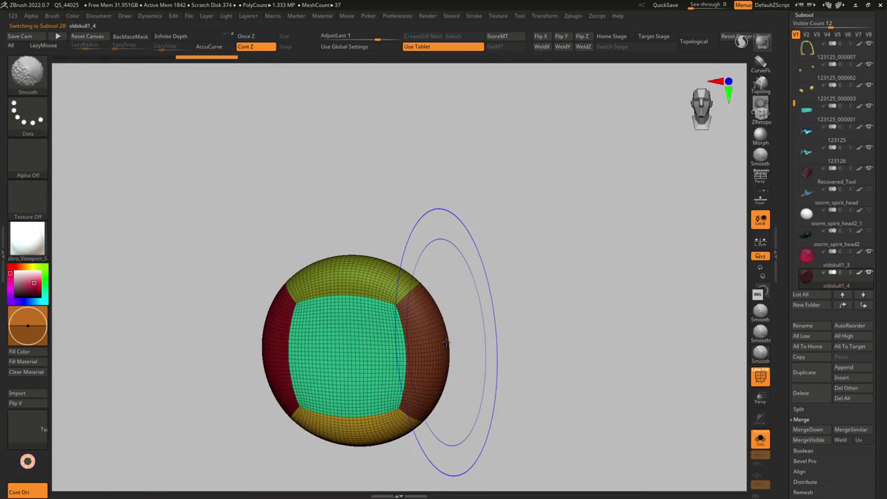
key(space)
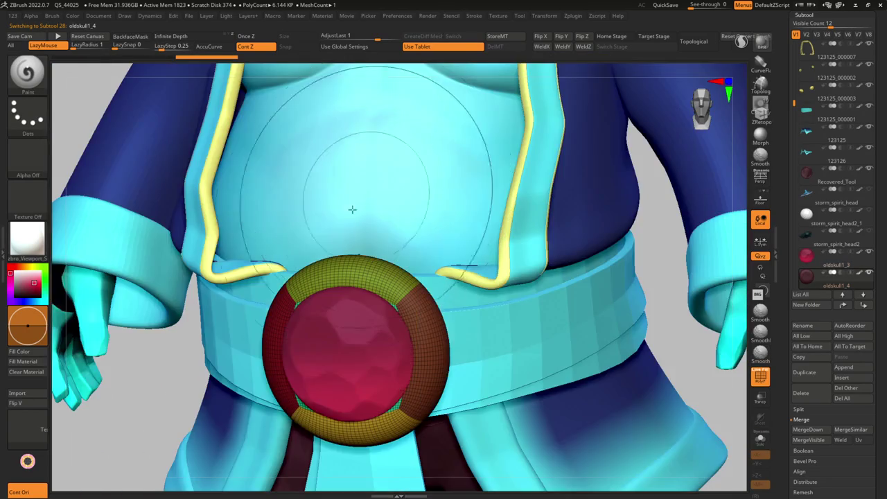
key(w)
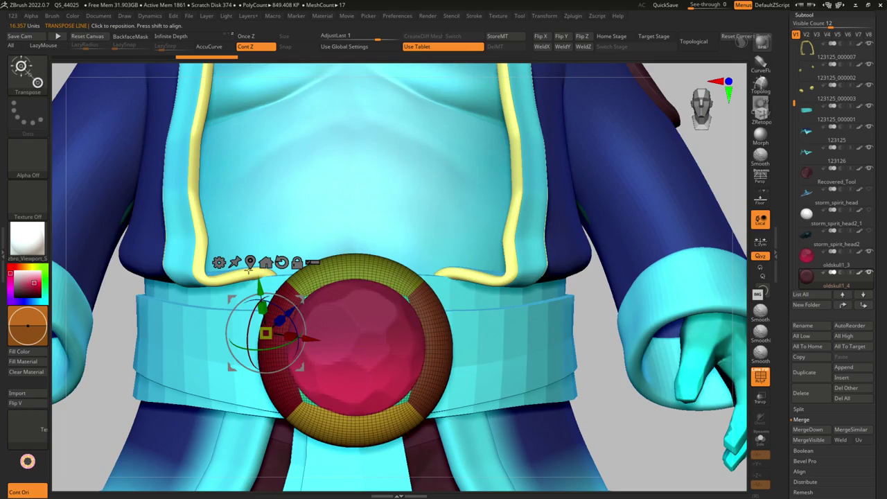
click(250, 264)
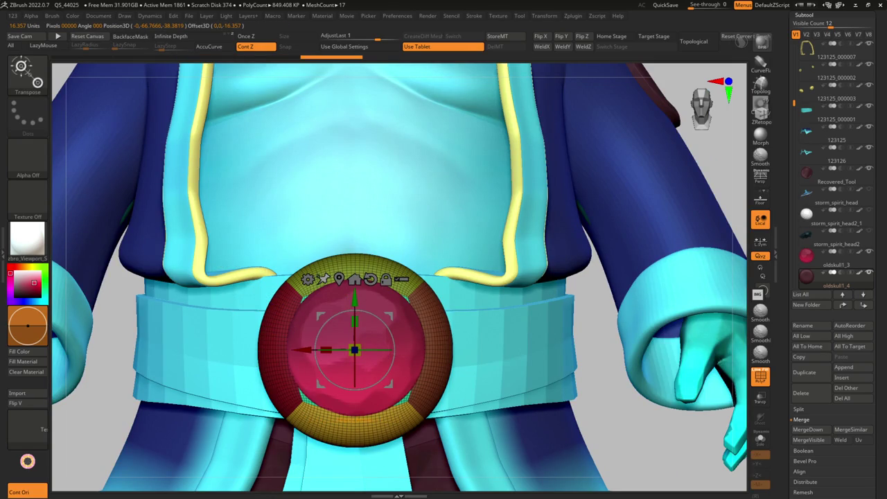
key(q)
Replace the copy with the 8Ring octagonal primitive and view it in Solo.
key(w)
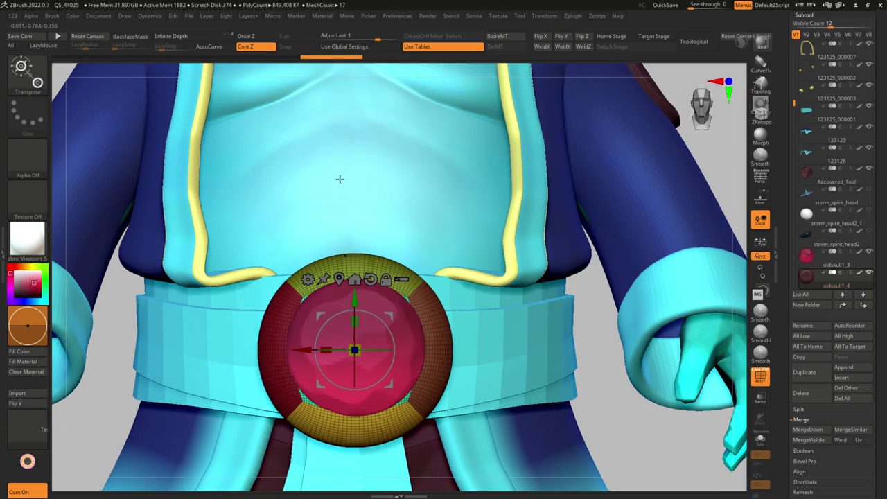
key(q)
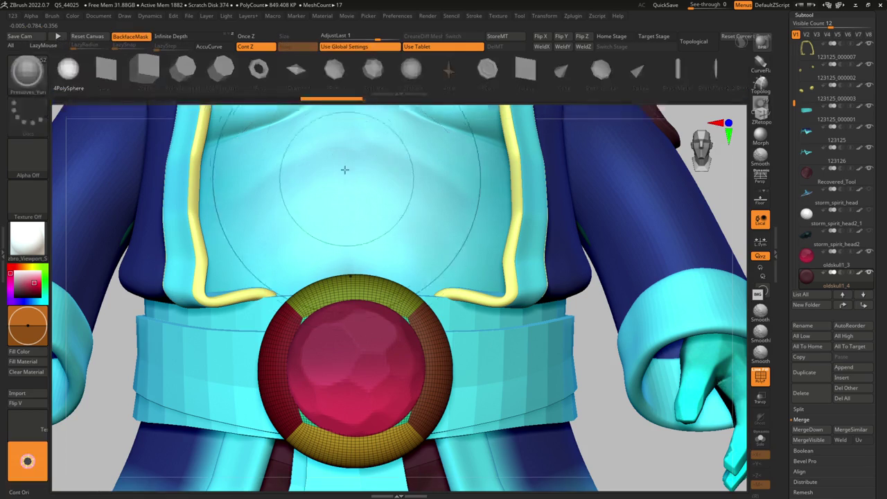
key(w)
click(261, 72)
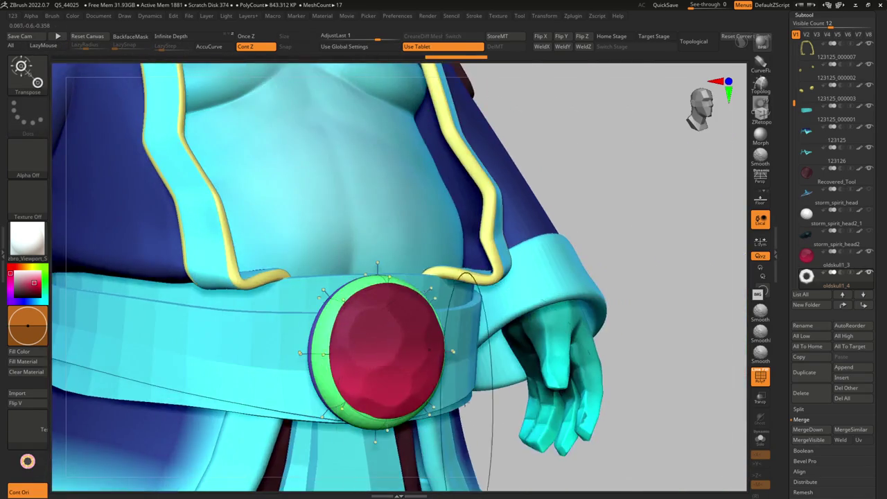
mouse_move(610, 316)
mouse_down()
mouse_move(507, 324)
mouse_move(430, 297)
mouse_move(492, 285)
mouse_move(568, 306)
mouse_up()
key(ctrl+shift+s)
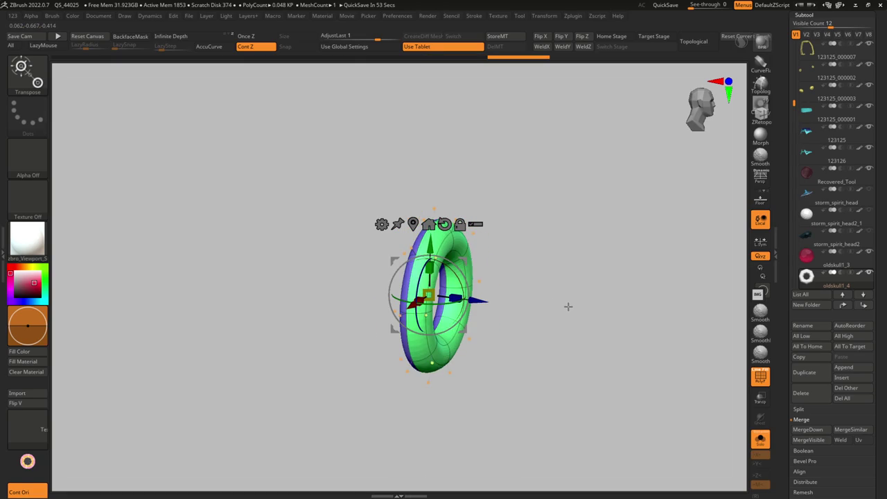
Make the buckle ring double-sided, then isolate it again in Solo.
key(space)
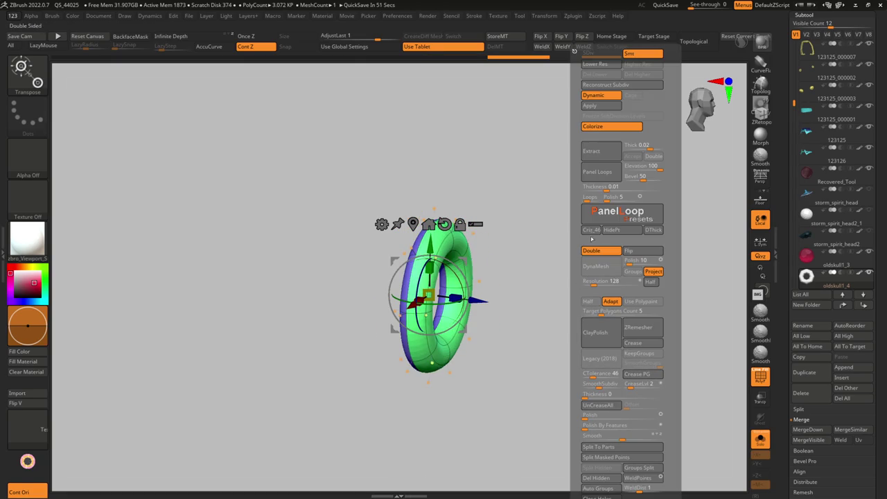
click(591, 248)
key(alt+shift+s)
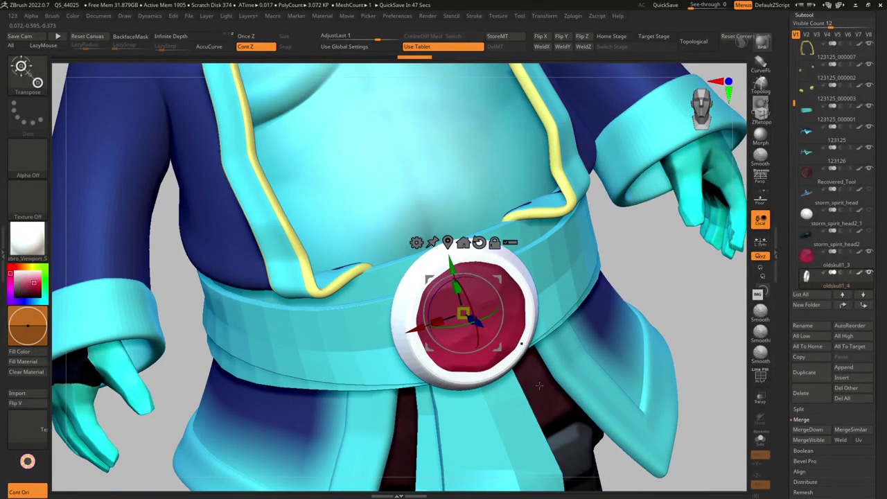
mouse_move(539, 385)
right_down()
mouse_move(560, 351)
mouse_move(590, 372)
mouse_move(460, 218)
mouse_move(526, 198)
right_up()
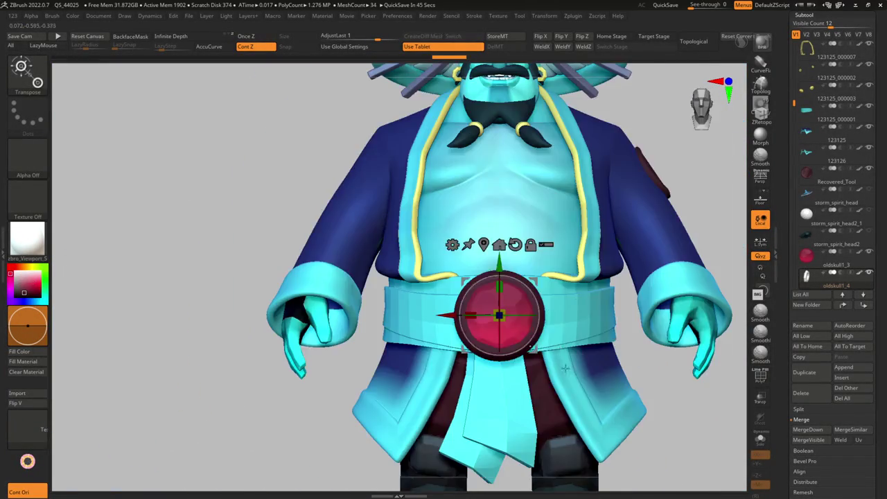
key(alt+shift+s)
Widen the ring's inner hole with ZModeler's Slide EdgeLoop Partial edge action.
key(b)
key(z)
key(m)
key(space)
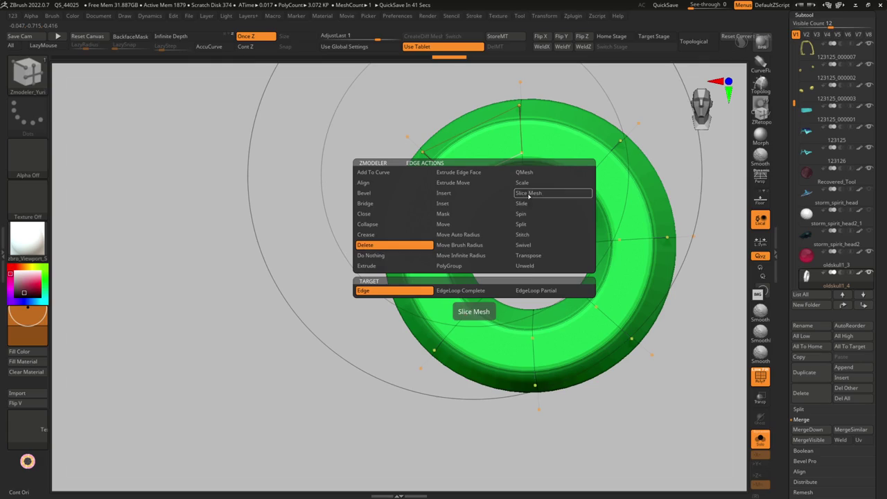
click(554, 289)
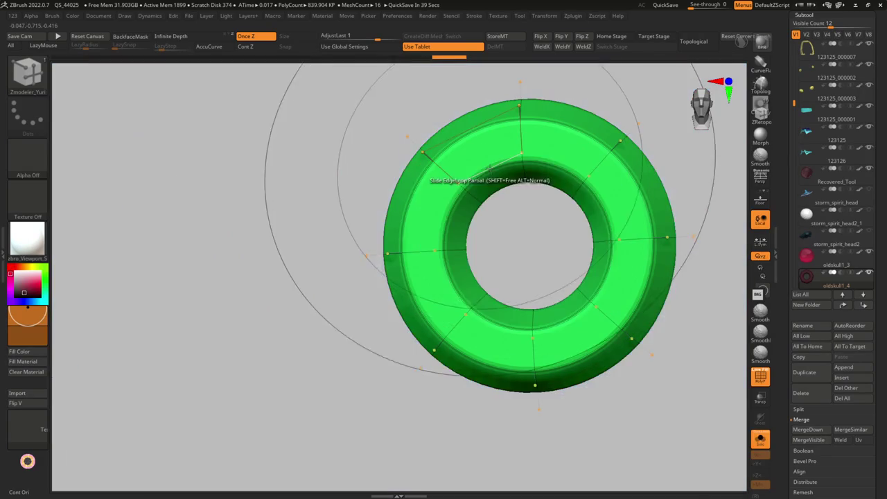
drag(494, 174, 474, 166)
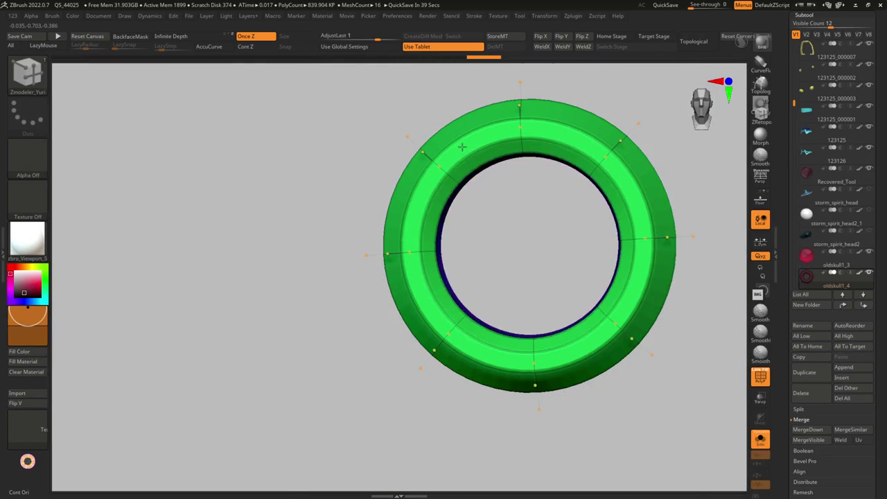
Inset the ring's face polygroup, then restore the smooth full-character view.
key(alt+shift+s)
key(shift+f)
key(shift+f)
key(alt+shift+s)
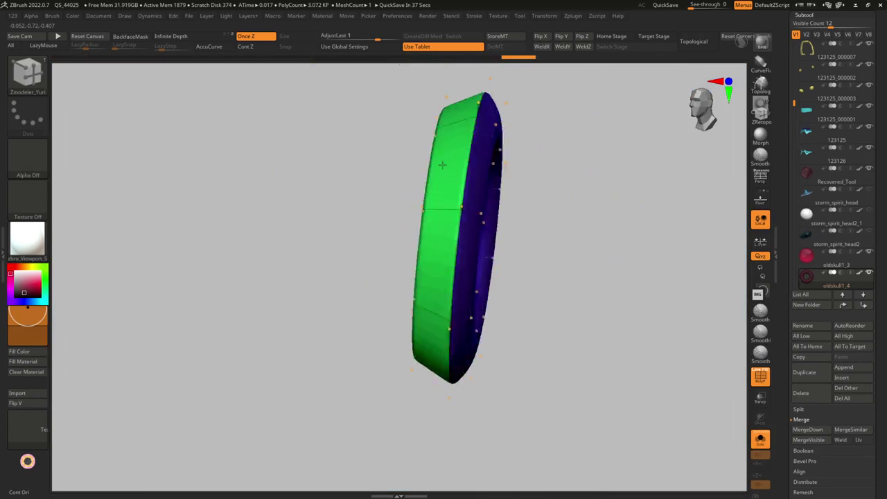
key(shift+d)
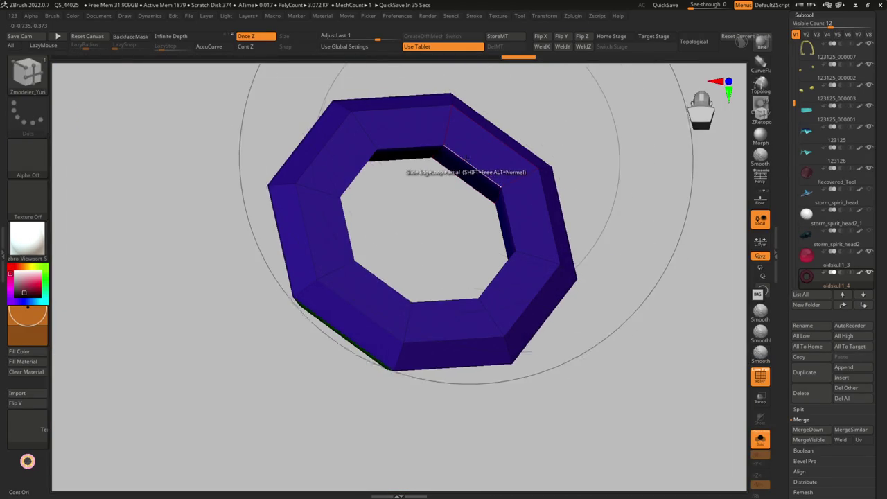
drag(467, 167, 453, 193)
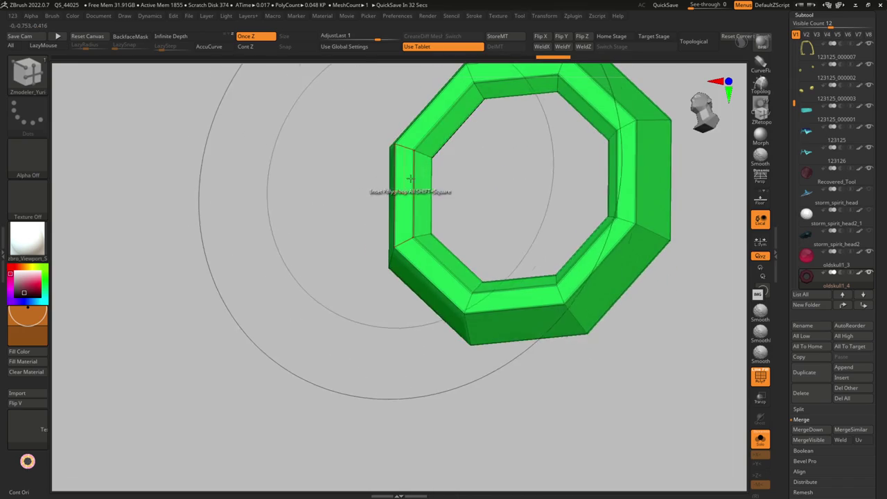
key(alt+shift+s)
key(shift+f)
key(shift+d)
key(f)
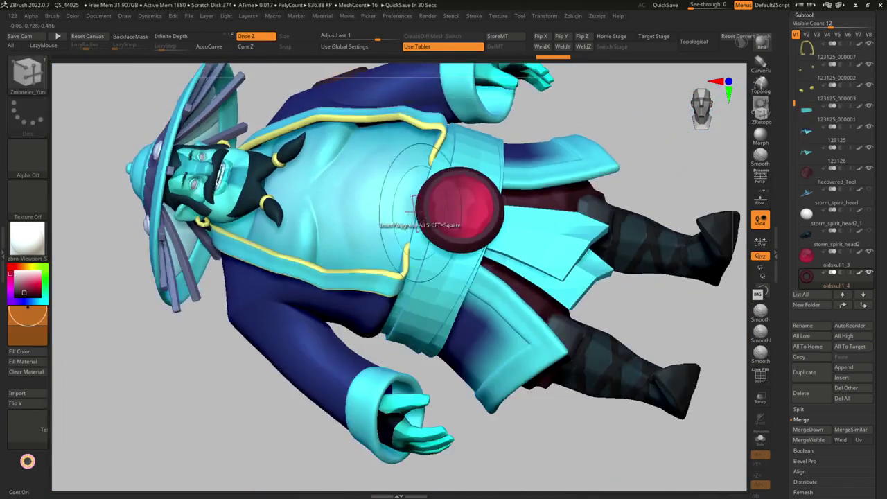
Push the red belt disc slightly back and squash its dome thinner toward the belt.
mouse_move(494, 197)
right_down()
mouse_move(419, 266)
mouse_move(443, 270)
mouse_move(438, 239)
right_up()
key(w)
drag(436, 239, 424, 239)
mouse_move(424, 239)
right_down()
mouse_move(466, 242)
mouse_move(413, 275)
right_up()
key(y)
key(Return)
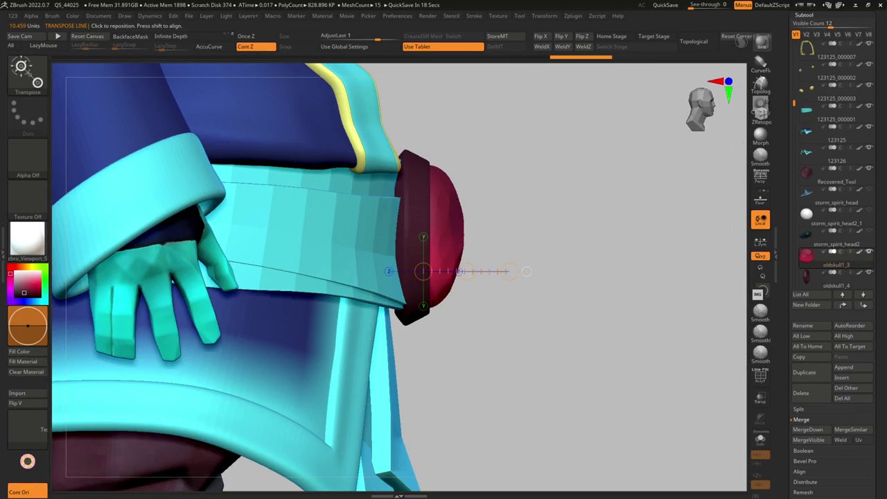
drag(466, 271, 458, 271)
Centre the transform gizmo on the red disc, switching between the belt sash and coat subtools.
mouse_move(172, 280)
right_down()
mouse_move(475, 331)
mouse_move(491, 321)
right_up()
key(y)
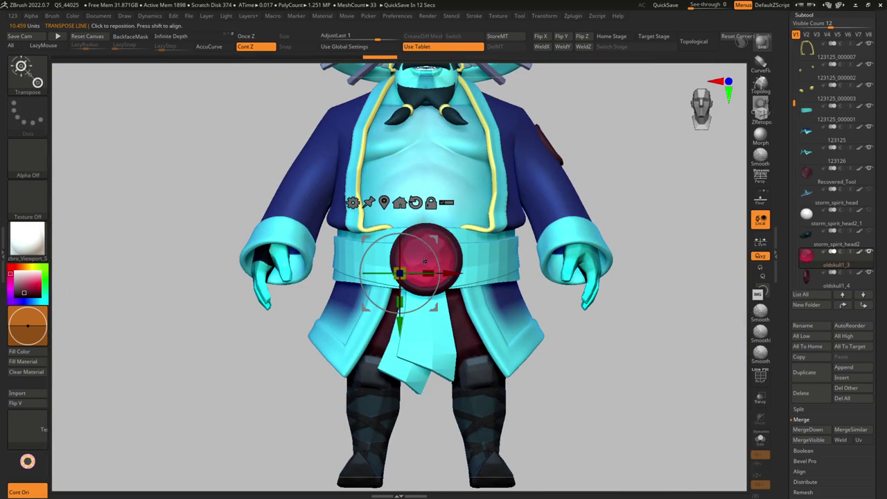
click(384, 202)
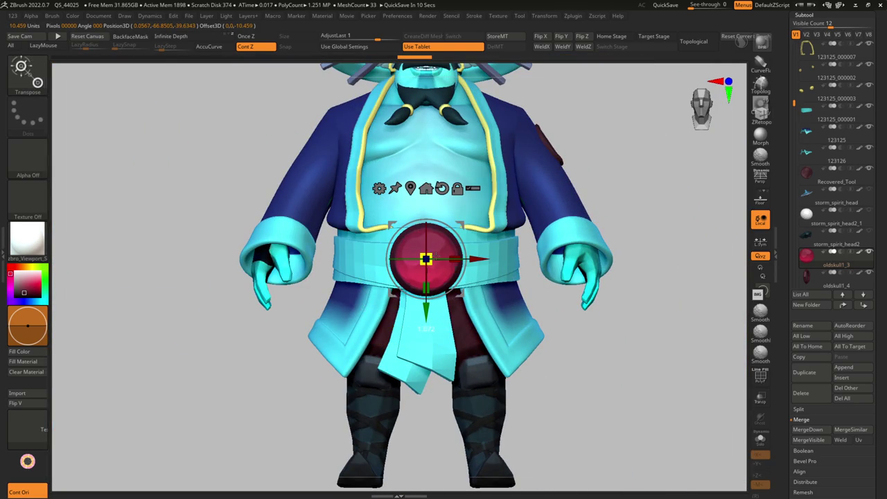
key(q)
alt+click(460, 255)
key(w)
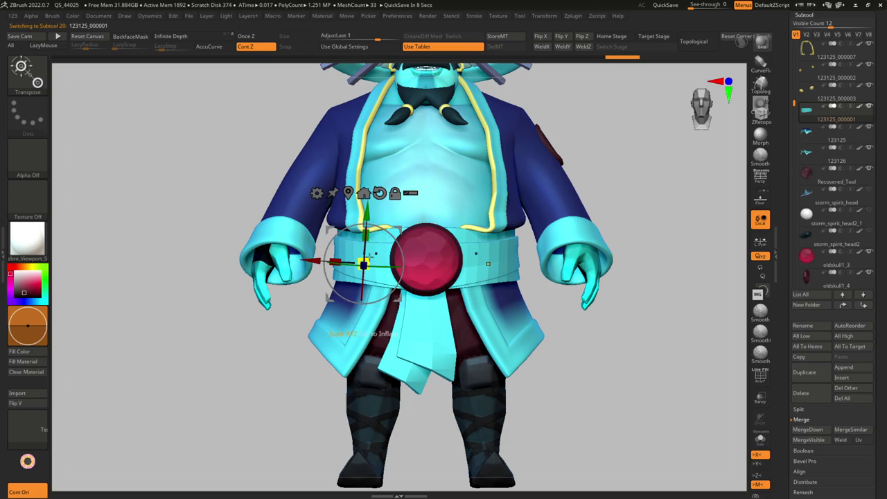
click(363, 192)
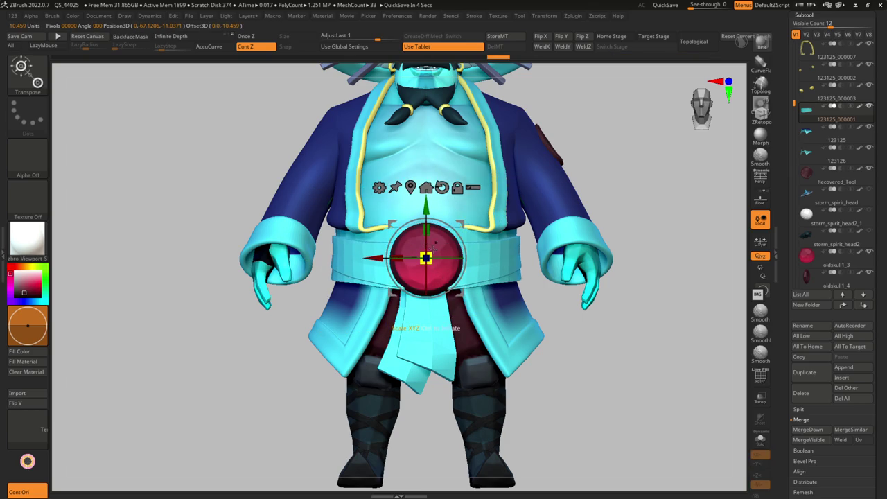
ctrl+shift+click(456, 244)
Cancel the pending auto-save, select the belt gem, and orbit to an upright zoomed-out view.
key(Up)
key(Down)
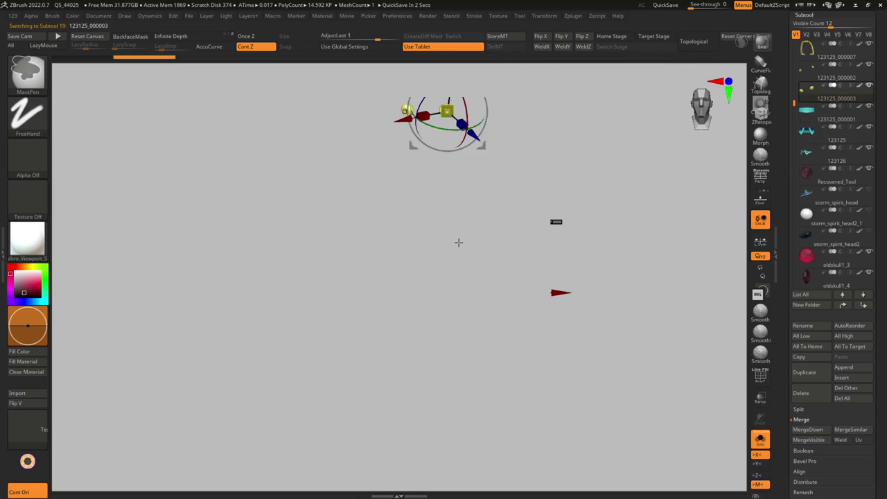
key(Up)
key(Up)
key(Escape)
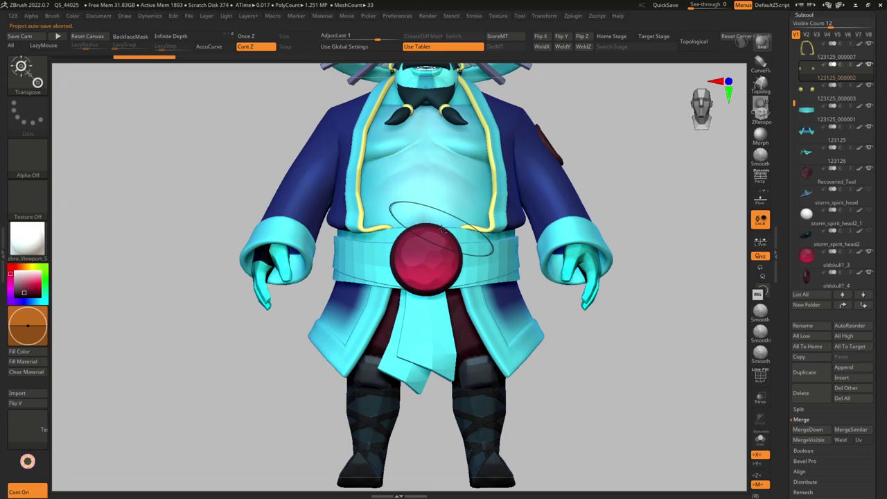
alt+click(438, 225)
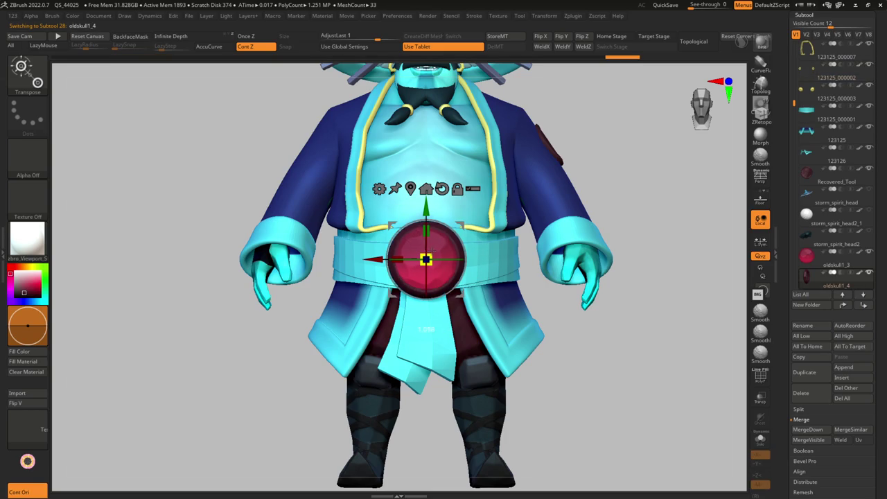
mouse_move(432, 251)
right_down()
mouse_move(420, 356)
mouse_move(456, 317)
right_up()
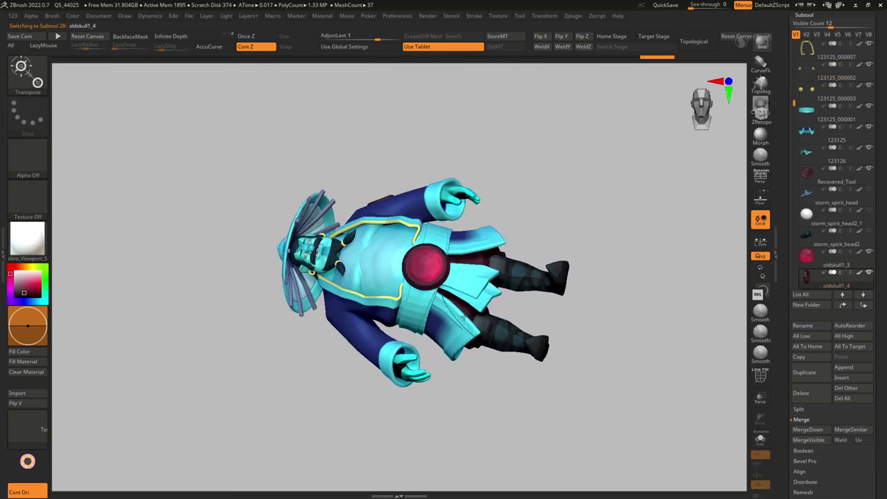
alt+click(435, 271)
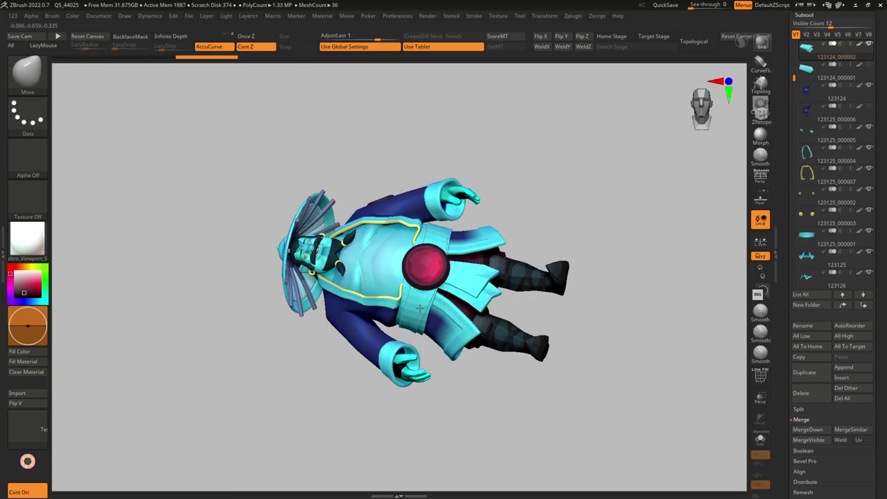
right_drag(435, 268, 457, 312)
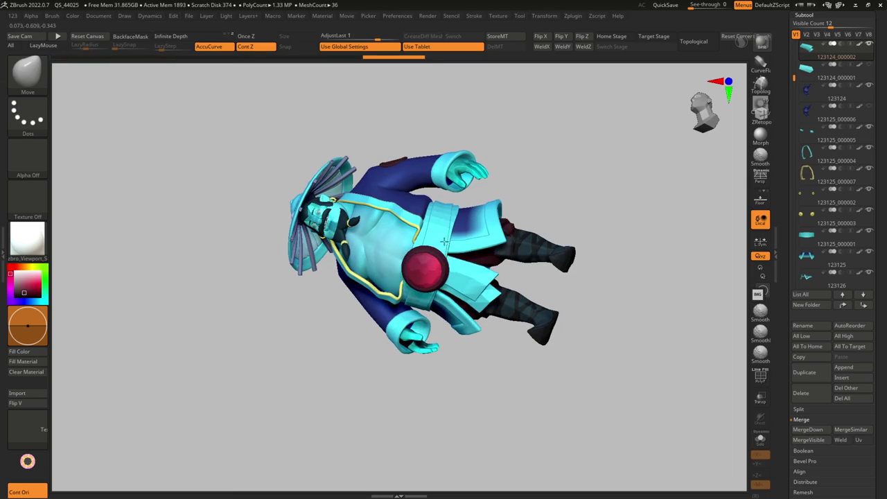
mouse_move(453, 265)
right_down()
mouse_move(416, 285)
mouse_move(447, 277)
right_up()
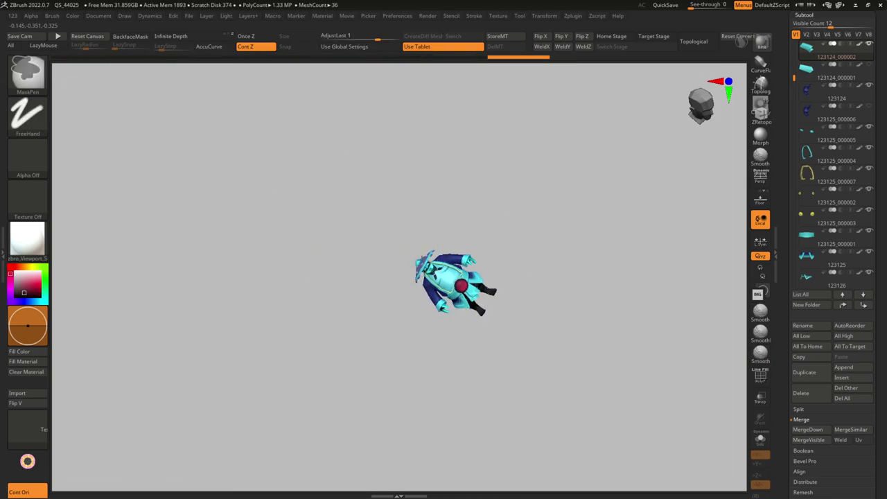
Bring the character up front-facing, select the sash, and zoom back out.
key(super+Tab)
key(Escape)
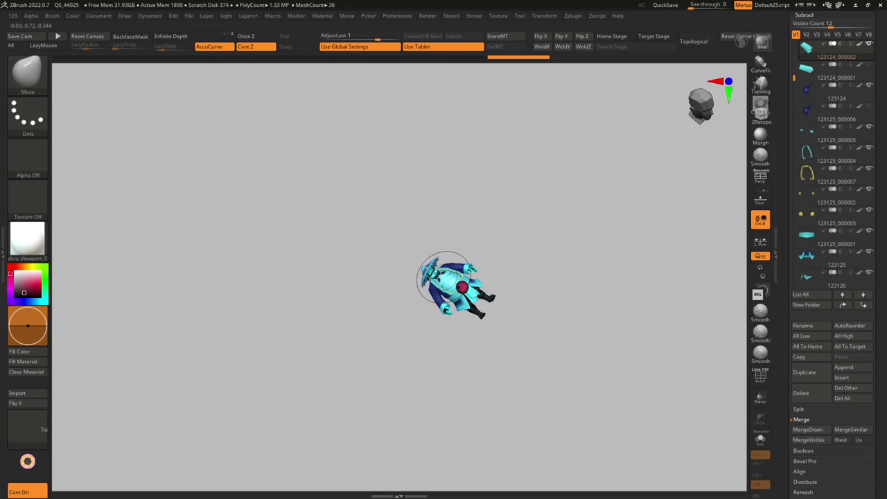
ctrl+right_drag(508, 321, 419, 333)
alt+click(418, 333)
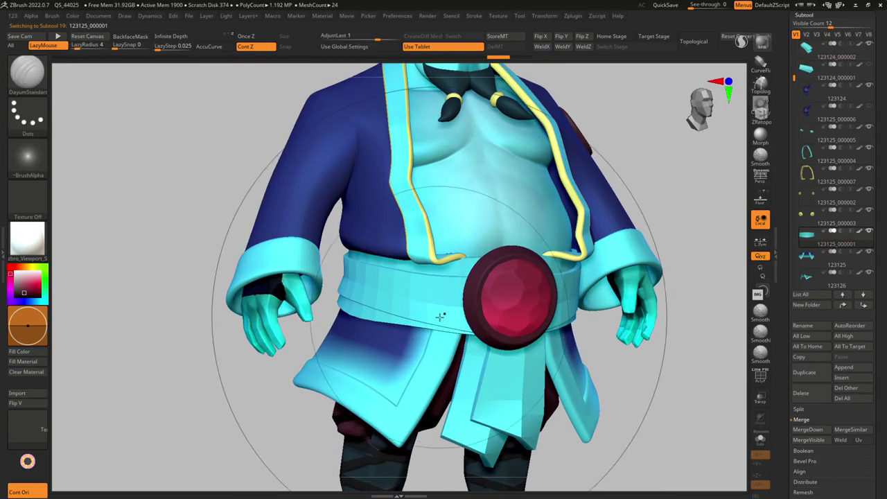
key(b)
key(m)
key(t)
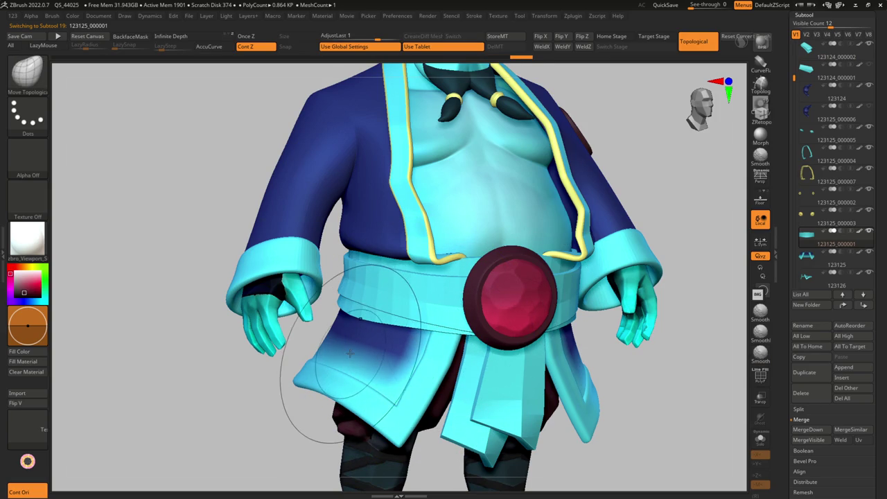
ctrl+right_drag(414, 374, 406, 353)
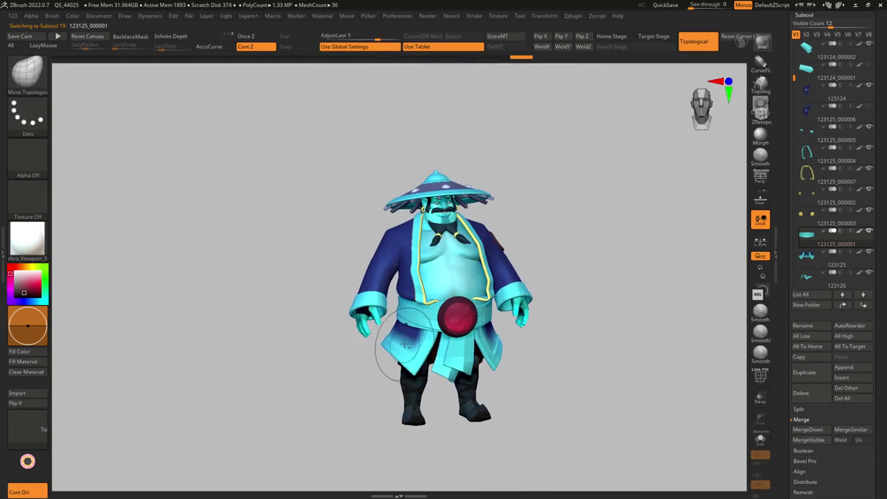
Isolate the collar to inspect its wireframe and polygroups, then show all parts again.
ctrl+shift+click(401, 345)
key(shift+f)
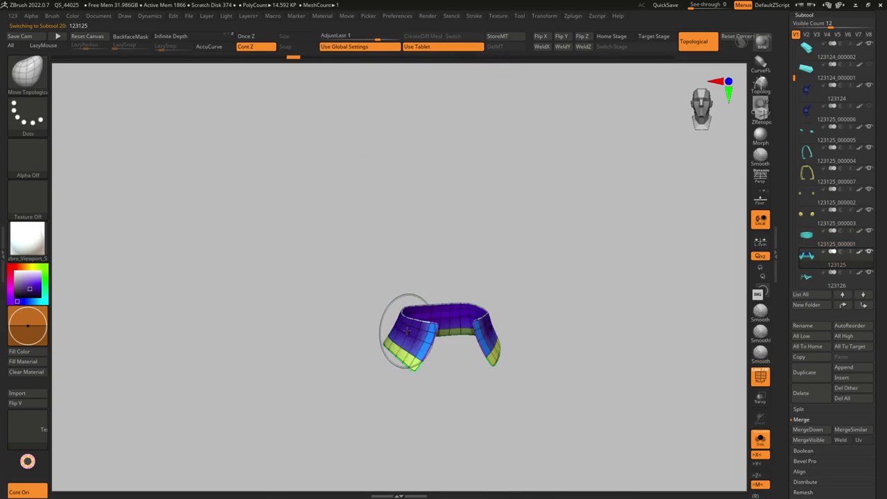
key(shift+f)
ctrl+shift+click(417, 317)
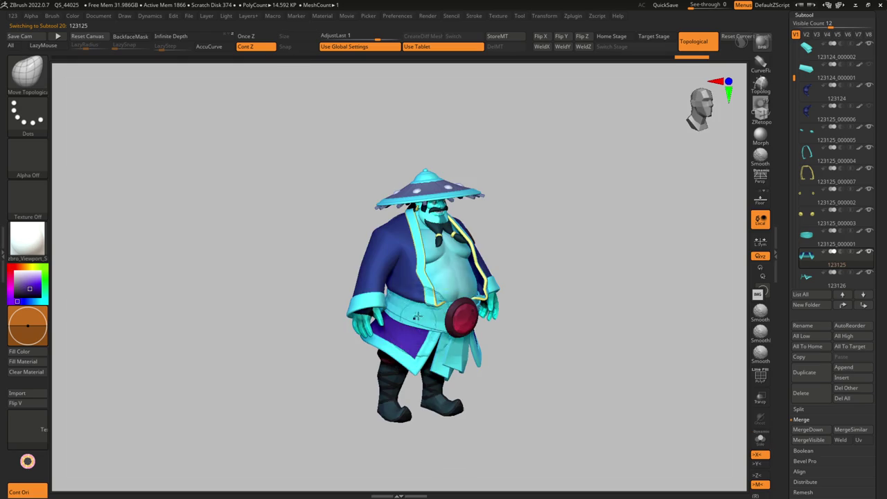
Snap to a front view of the lower body and inspect the skirt flap's wireframe.
mouse_move(416, 305)
shift+right_down()
mouse_move(421, 341)
mouse_move(416, 285)
mouse_move(461, 251)
shift+right_up()
key(b)
key(m)
key(v)
alt+click(414, 277)
key(shift+f)
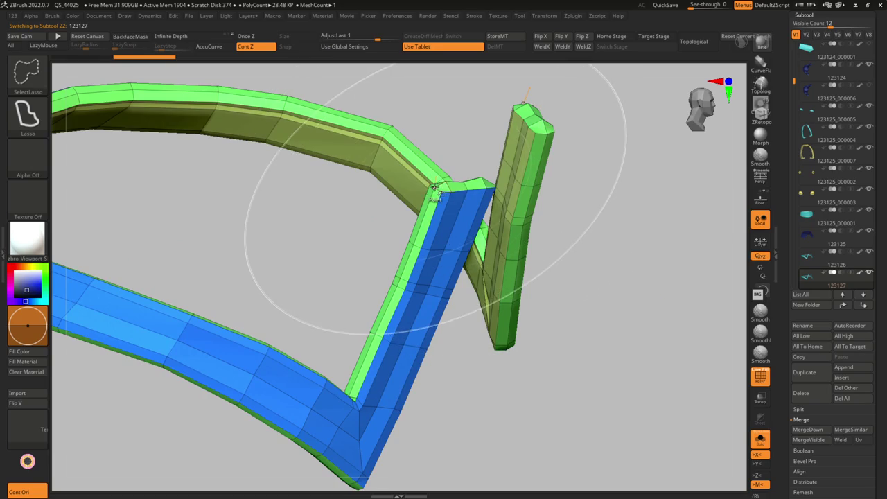
Hide the broad faces of trim band 123127 and delete them with Del Hidden.
ctrl+shift+click(434, 206)
mouse_move(437, 211)
right_down()
mouse_move(445, 228)
mouse_move(437, 234)
mouse_move(421, 208)
mouse_move(476, 405)
right_up()
ctrl+shift+click(442, 243)
key(space)
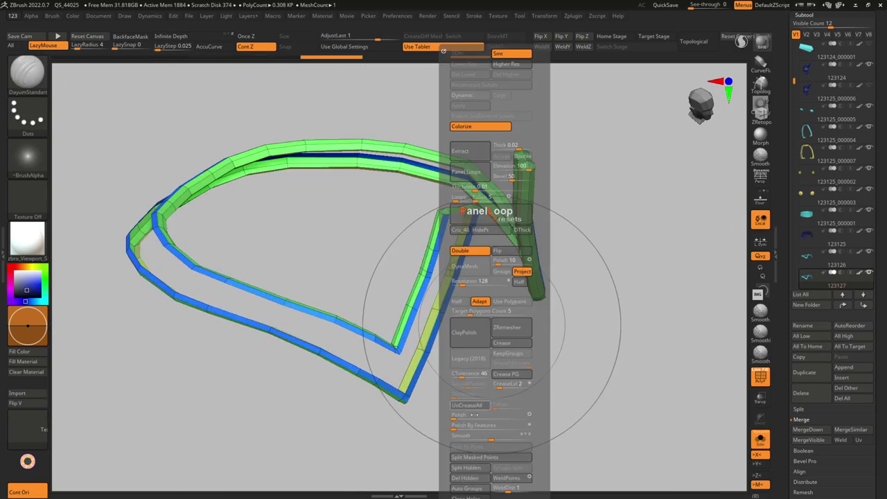
mouse_move(490, 318)
right_down()
mouse_move(425, 247)
mouse_move(411, 162)
mouse_move(452, 208)
right_up()
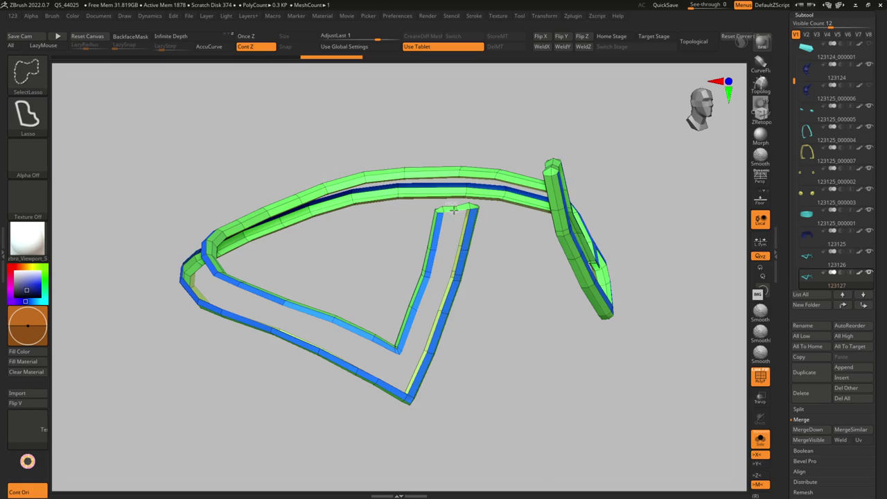
key(space)
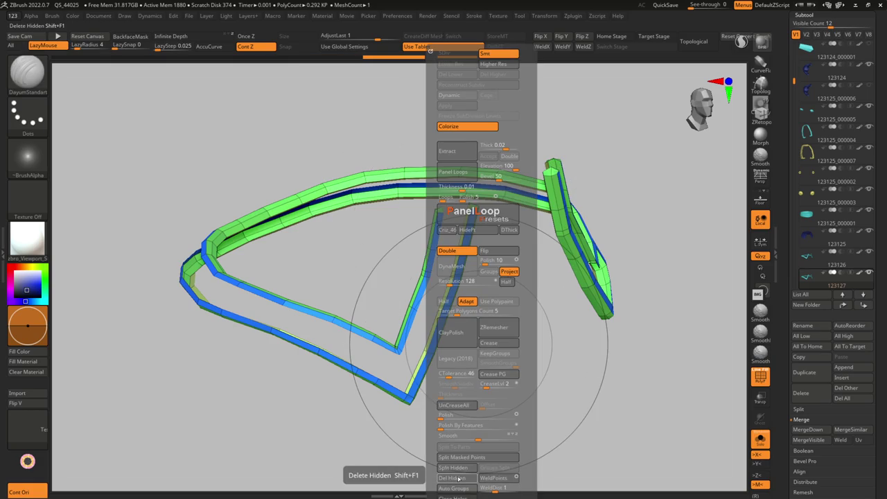
click(458, 479)
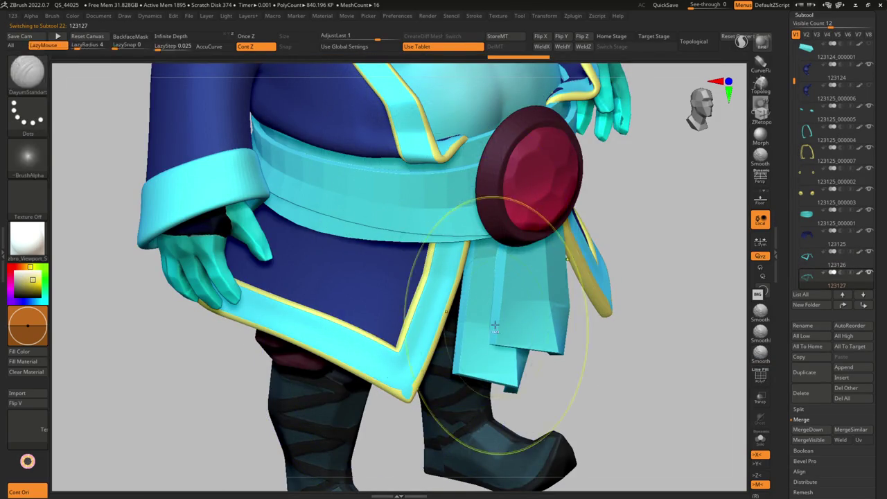
key(f)
drag(430, 326, 418, 337)
drag(532, 326, 513, 316)
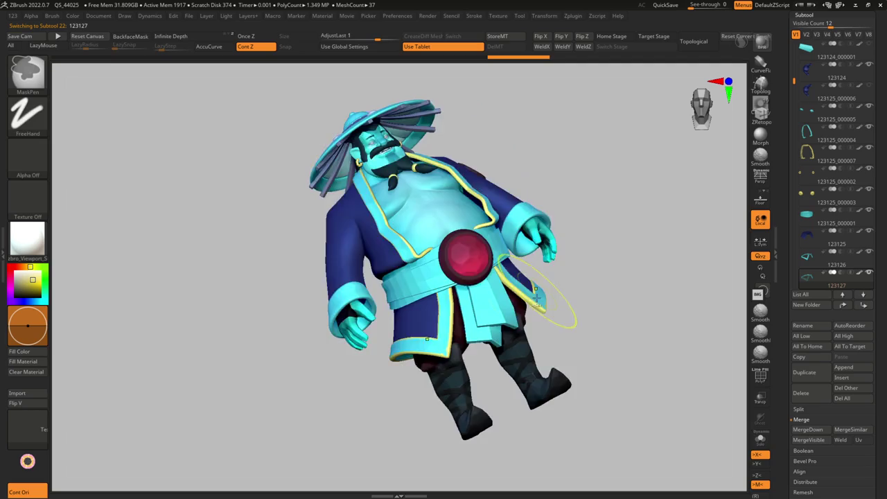
ctrl+right_drag(512, 315, 480, 299)
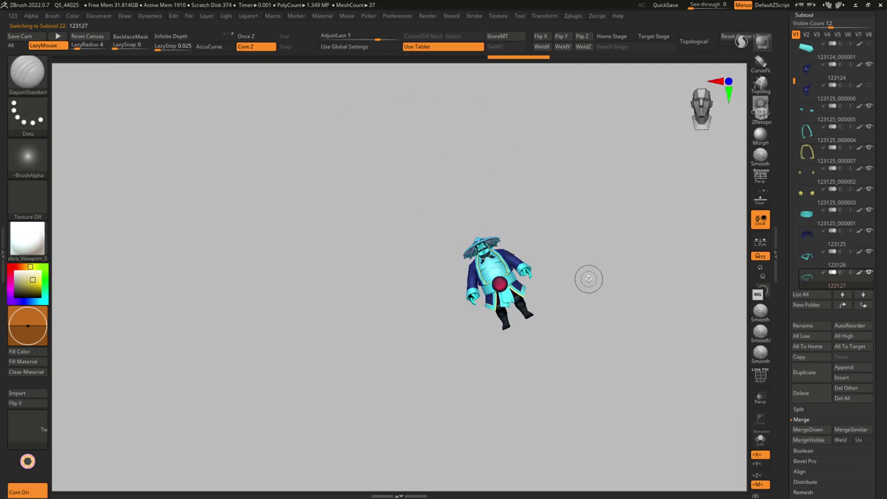
mouse_move(584, 276)
ctrl+right_down()
mouse_move(485, 285)
mouse_move(450, 277)
mouse_move(473, 284)
ctrl+right_up()
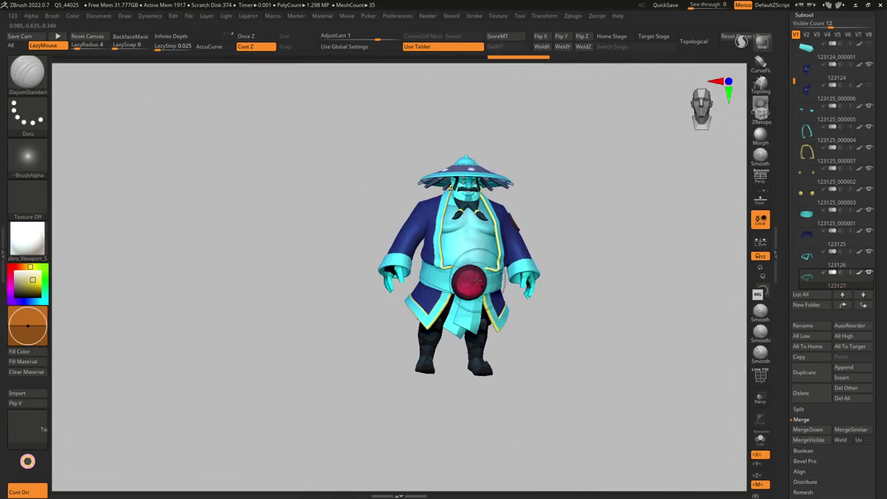
mouse_move(624, 270)
right_down()
mouse_move(368, 263)
mouse_move(443, 267)
right_up()
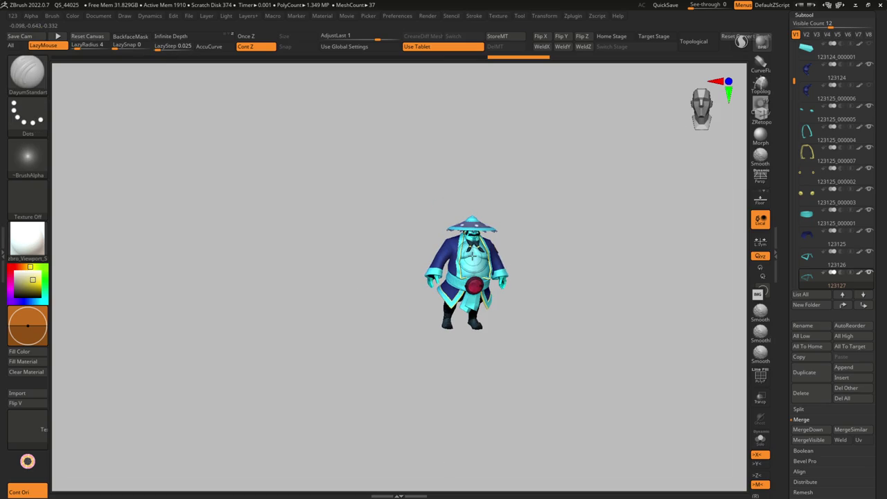
mouse_move(468, 258)
mouse_down()
mouse_move(492, 237)
mouse_move(492, 291)
mouse_move(455, 275)
mouse_up()
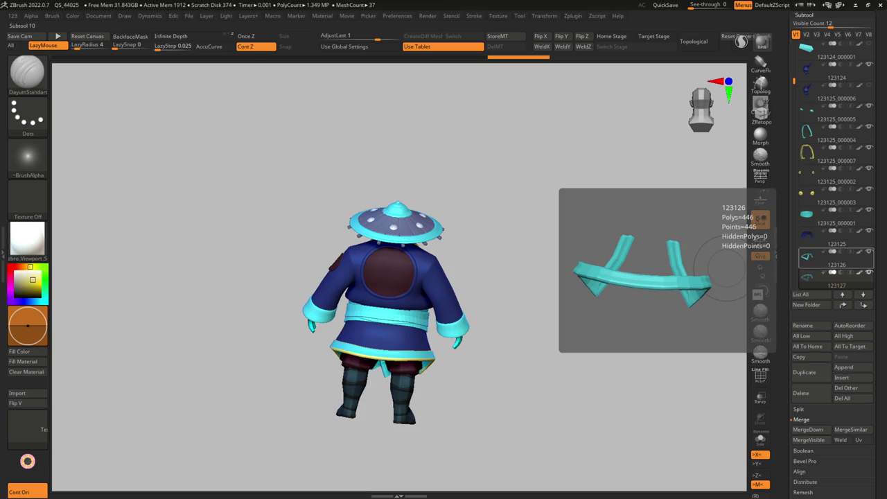
mouse_move(533, 277)
mouse_down()
mouse_move(391, 278)
mouse_move(416, 328)
mouse_up()
Select the sleeve ring patch and apply a ZModeler edge action to its rim.
alt+click(392, 277)
key(shift+f)
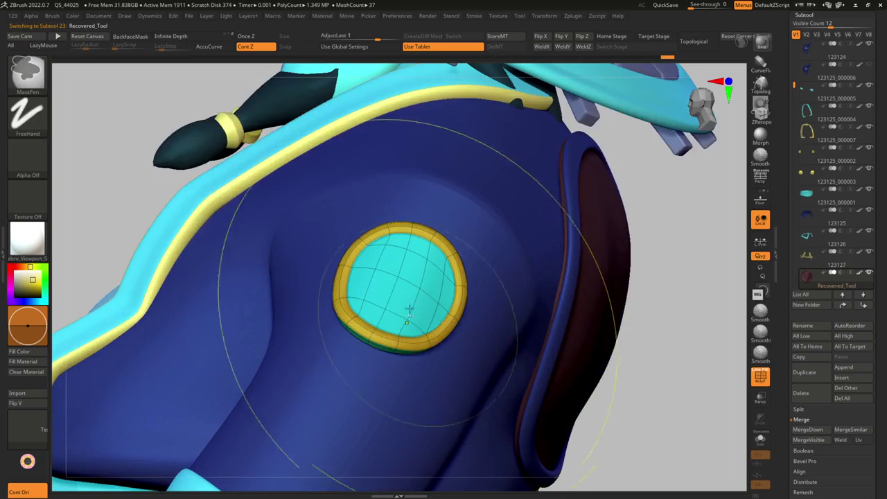
key(f)
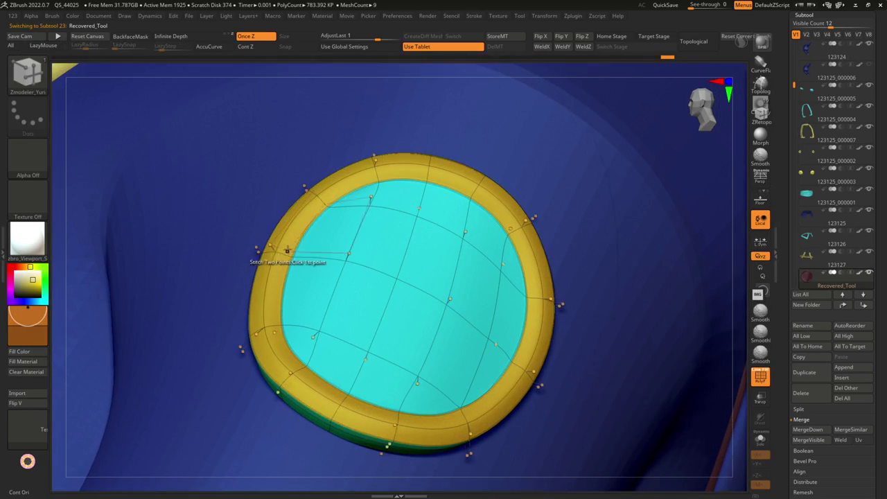
key(space)
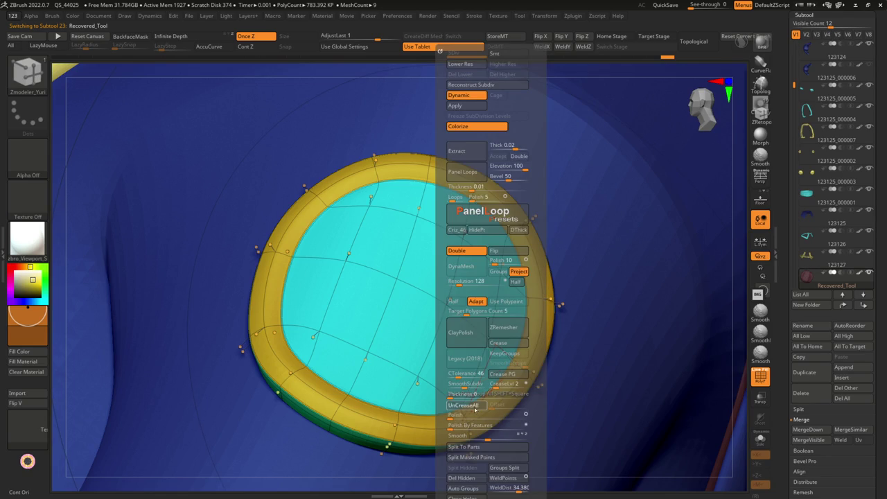
key(shift+d)
key(space)
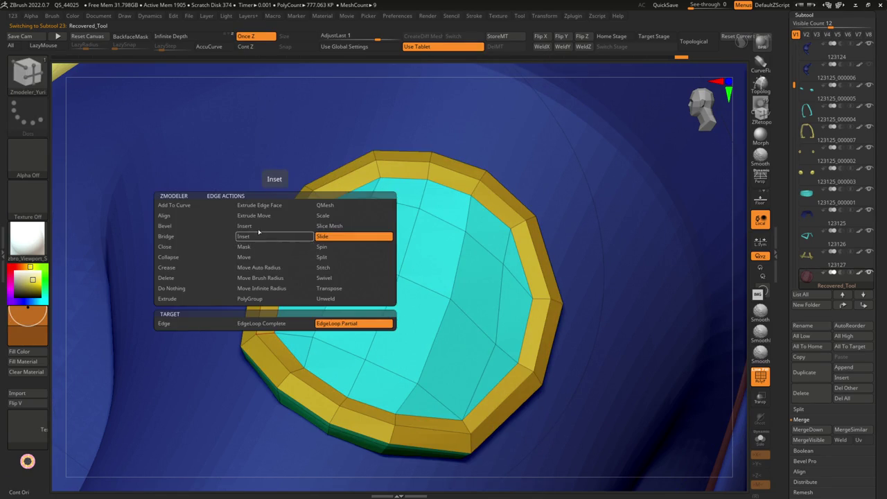
click(323, 267)
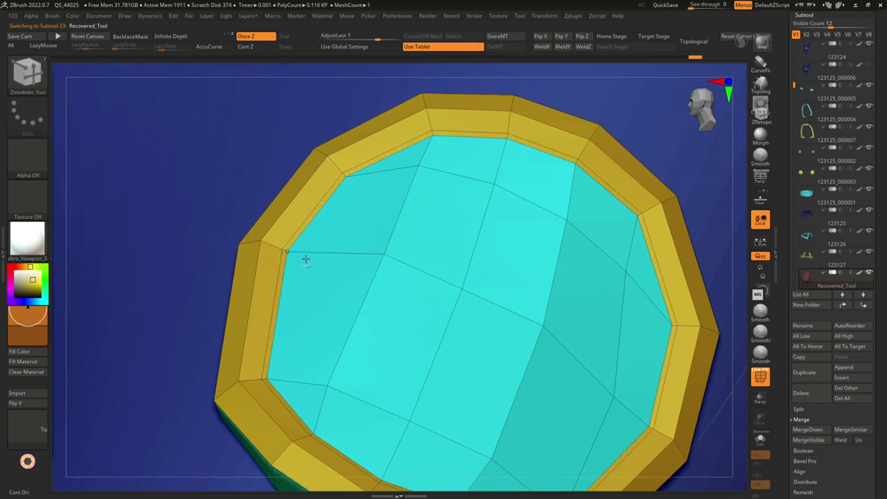
Restore the patch's smooth preview and return to normal sculpting display.
key(shift+f)
key(shift+d)
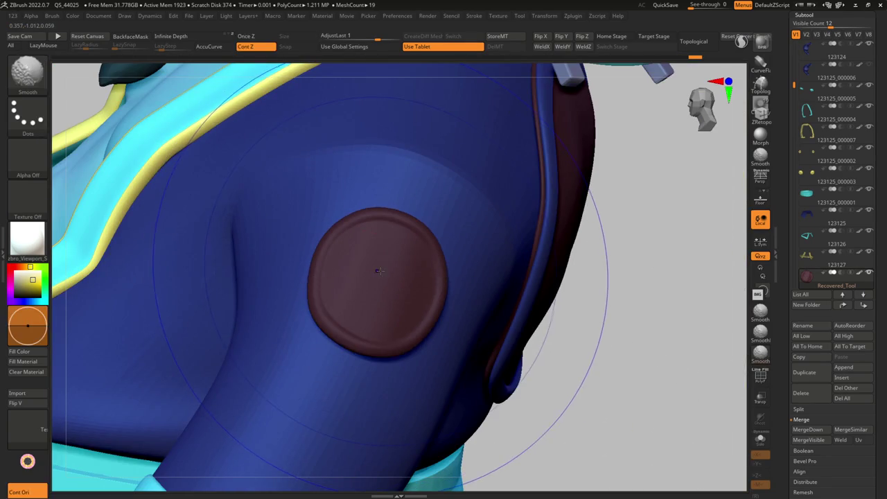
key(shift+f)
key(shift+d)
key(b)
key(z)
key(m)
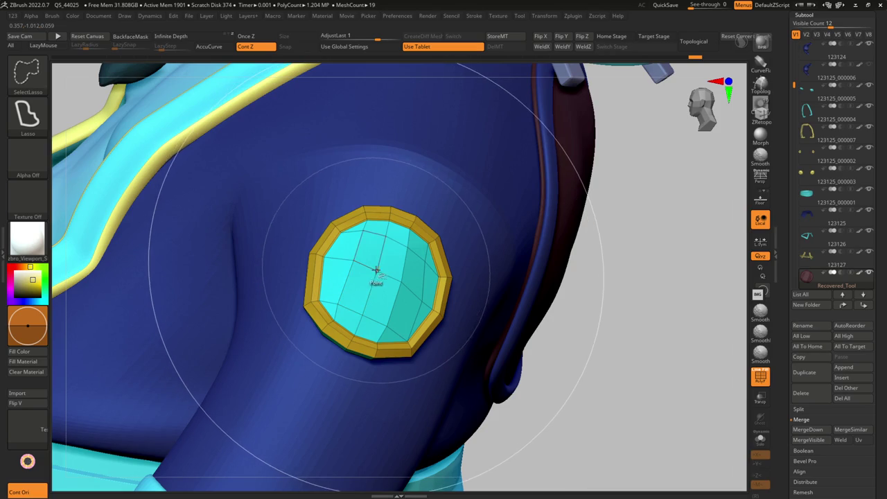
key(b)
key(d)
key(s)
key(shift+f)
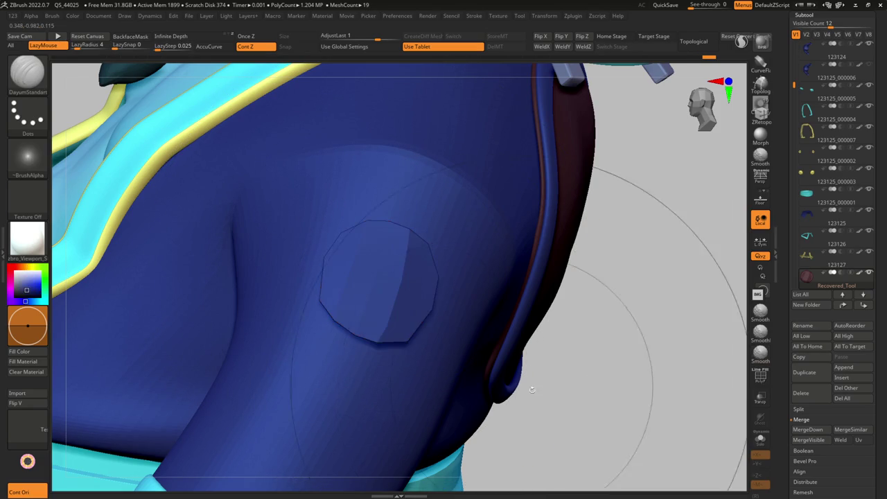
Orbit and zoom around the character to inspect the sleeve ring.
key(f)
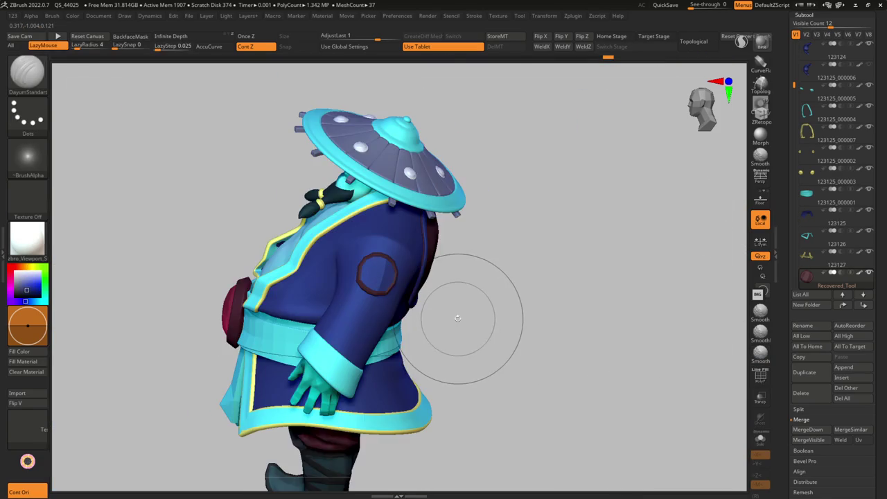
mouse_move(469, 317)
mouse_down()
mouse_move(471, 307)
mouse_move(394, 298)
mouse_move(388, 277)
mouse_up()
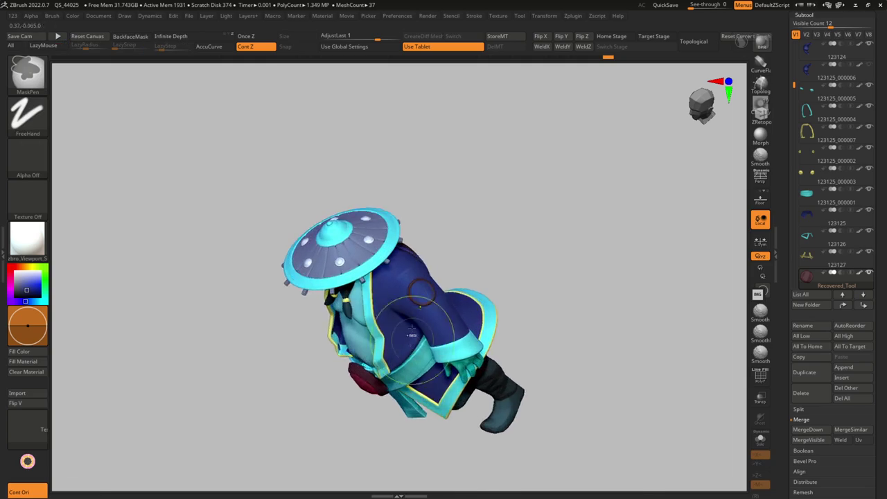
ctrl+right_drag(419, 331, 498, 243)
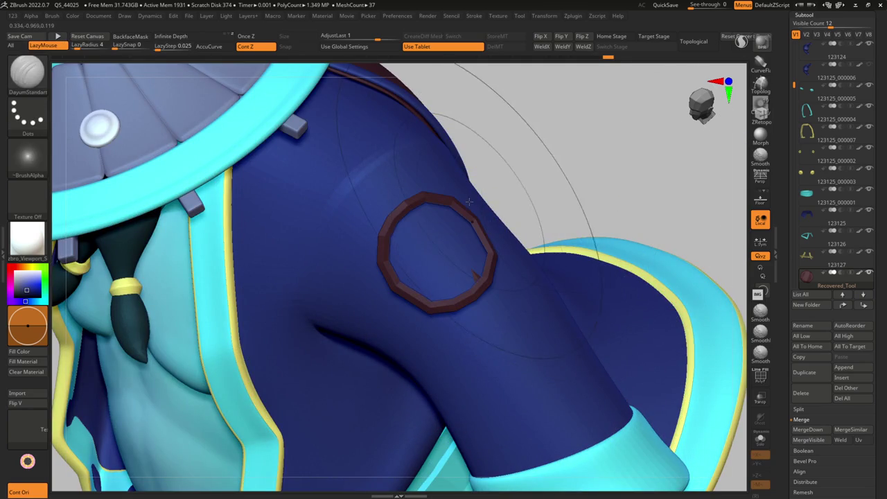
key(f)
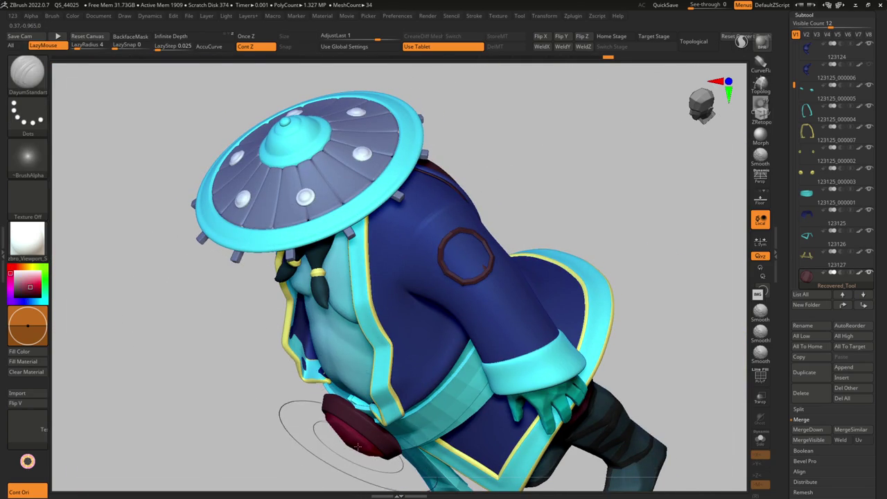
mouse_move(466, 257)
ctrl+right_down()
mouse_move(488, 292)
mouse_move(488, 249)
ctrl+right_up()
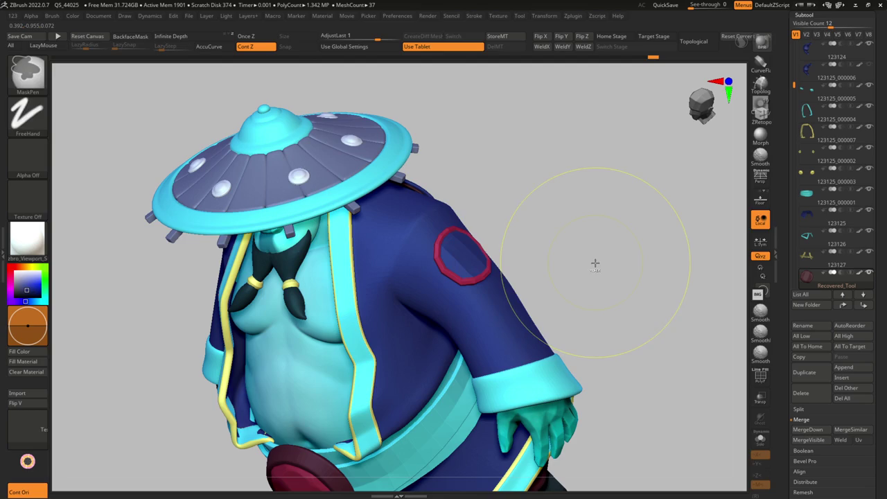
mouse_move(593, 257)
ctrl+right_down()
mouse_move(534, 262)
mouse_move(528, 240)
ctrl+right_up()
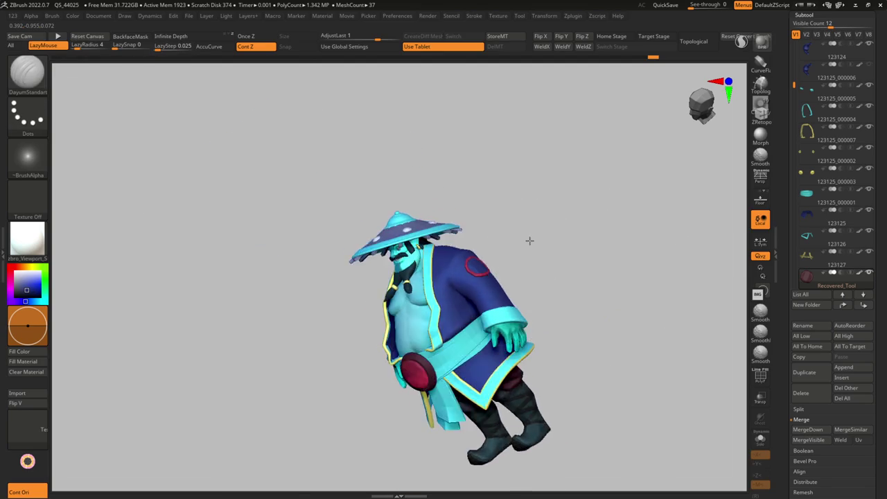
Turn the character to face front and bring the belt-buckle gem up close.
right_drag(496, 277, 465, 279)
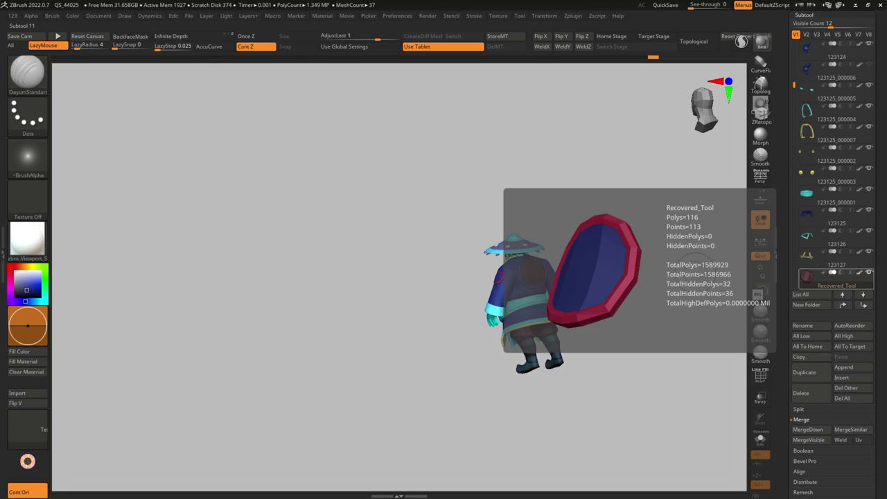
mouse_move(528, 279)
right_down()
mouse_move(507, 303)
mouse_move(511, 294)
right_up()
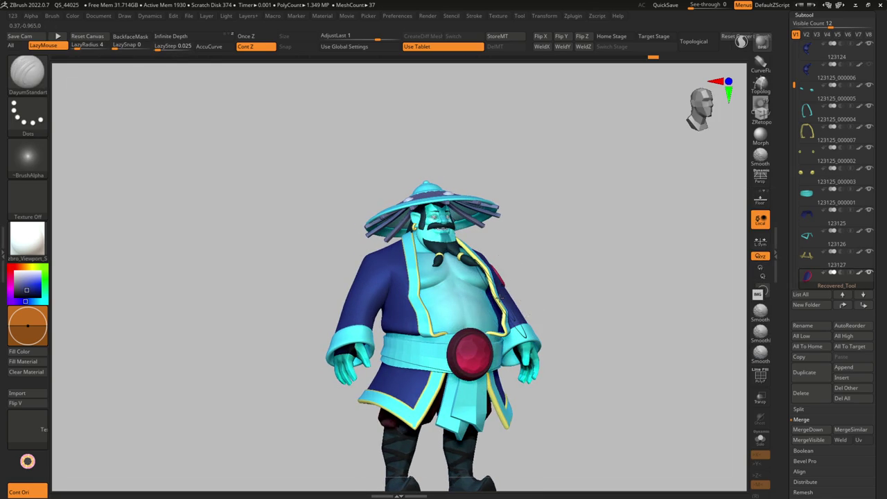
mouse_move(505, 374)
right_down()
mouse_move(479, 378)
mouse_move(451, 284)
mouse_move(416, 277)
right_up()
alt+right_drag(167, 298, 159, 277)
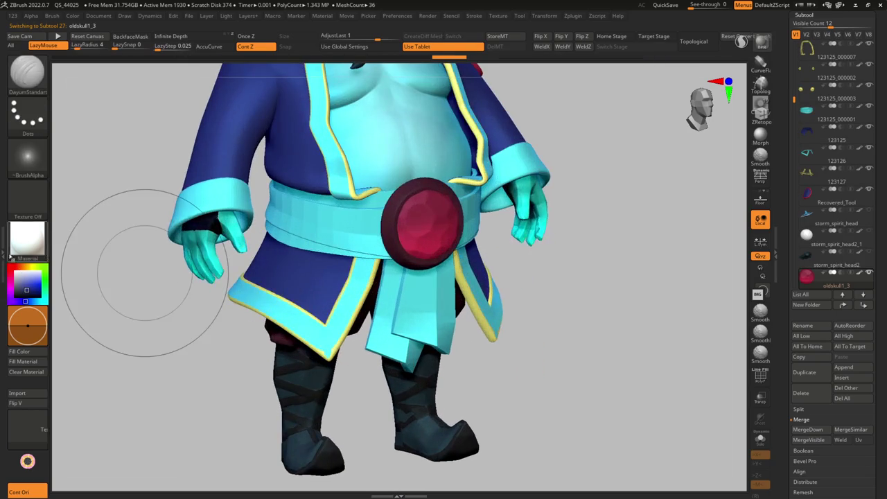
Try the GelShaderB material on the character, then revert to BasicMaterial.
click(33, 239)
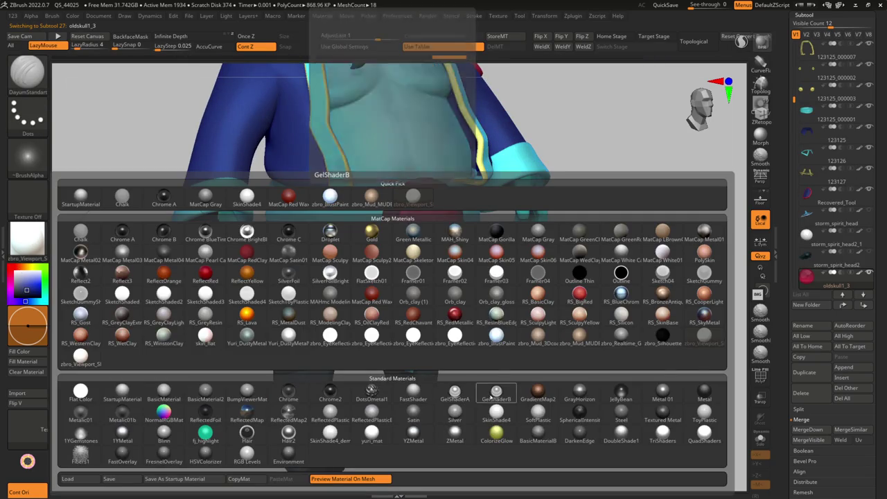
click(463, 399)
alt+right_drag(128, 409, 128, 308)
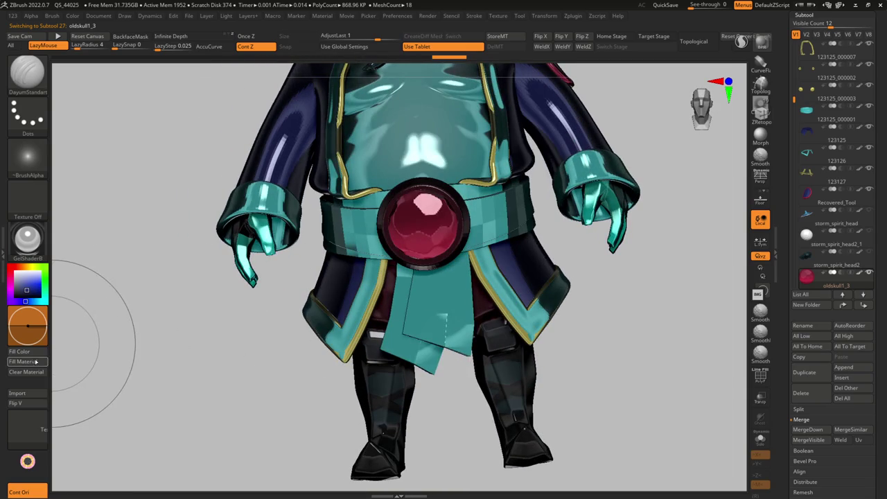
click(28, 239)
click(162, 392)
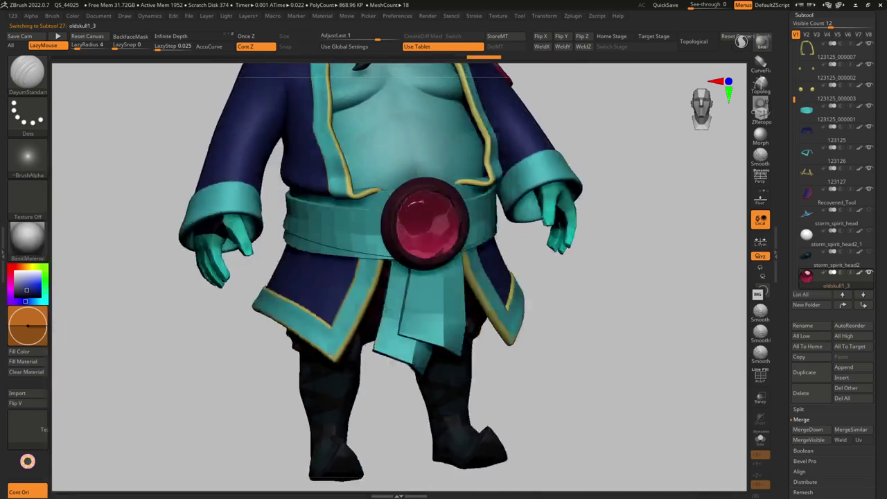
mouse_move(416, 451)
ctrl+right_down()
mouse_move(459, 305)
mouse_move(415, 277)
mouse_move(374, 206)
mouse_move(396, 228)
ctrl+right_up()
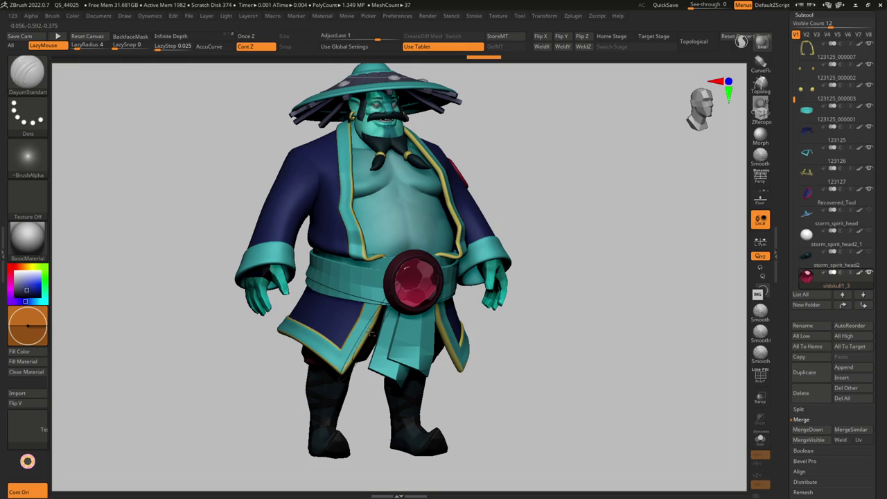
mouse_move(397, 229)
right_down()
mouse_move(297, 297)
mouse_move(347, 305)
mouse_move(350, 402)
right_up()
Try the GelShaderA and JellyBean materials, settling back on GelShaderA.
click(28, 239)
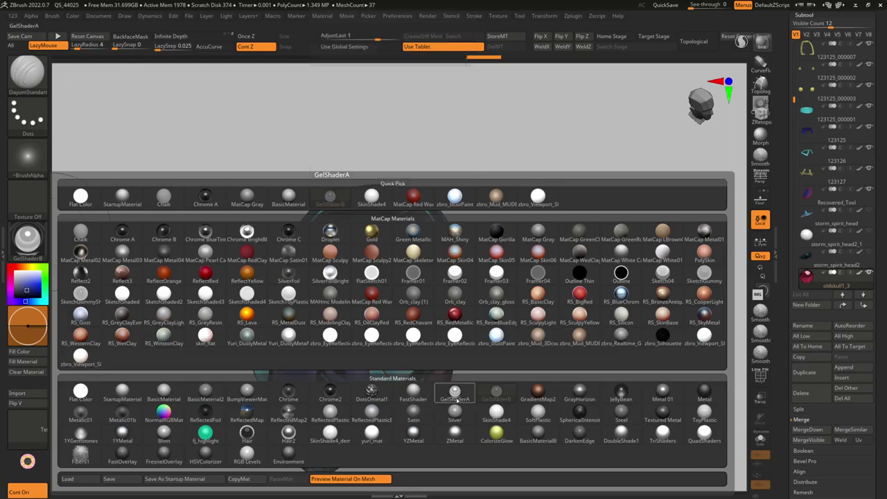
click(452, 393)
right_drag(431, 365, 416, 277)
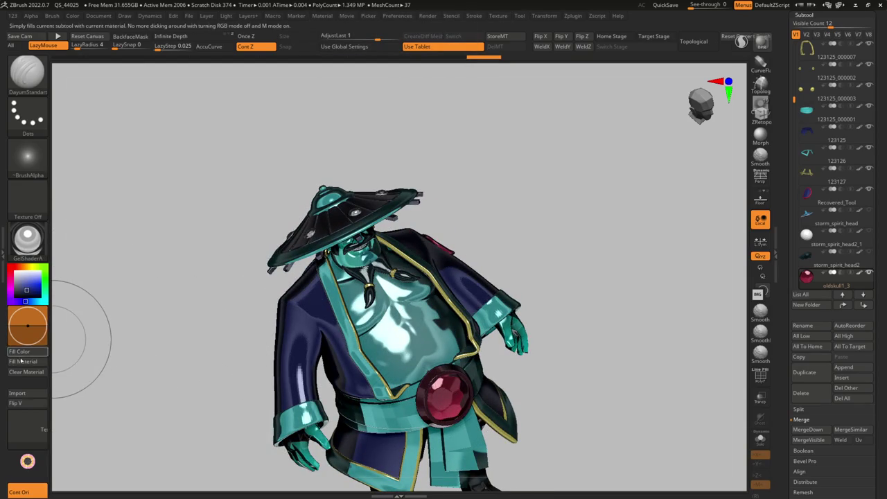
mouse_move(27, 241)
click(25, 253)
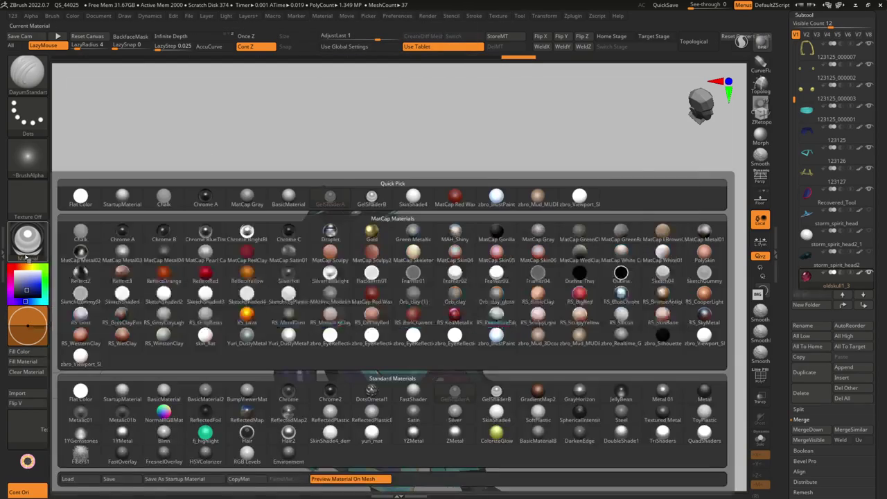
click(35, 236)
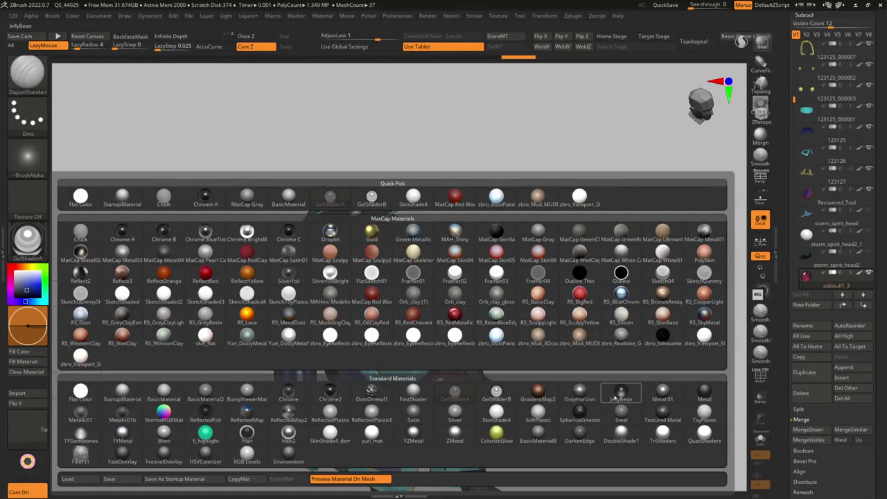
click(619, 395)
click(40, 247)
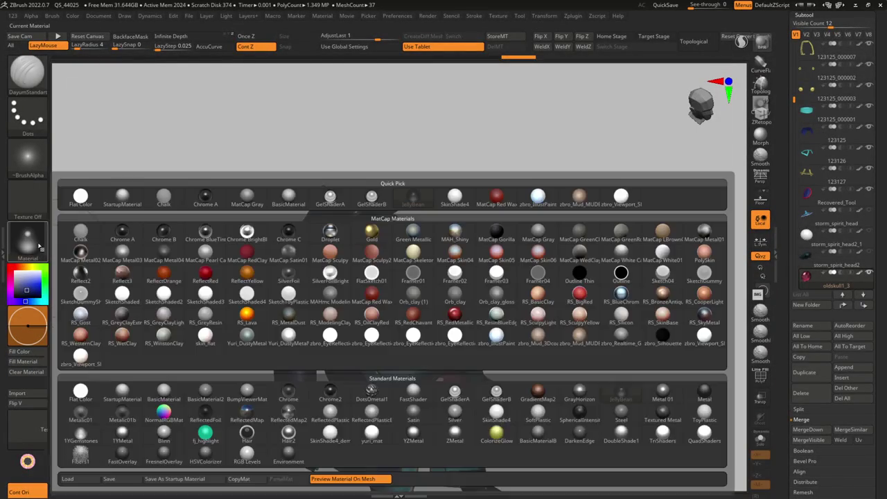
click(454, 393)
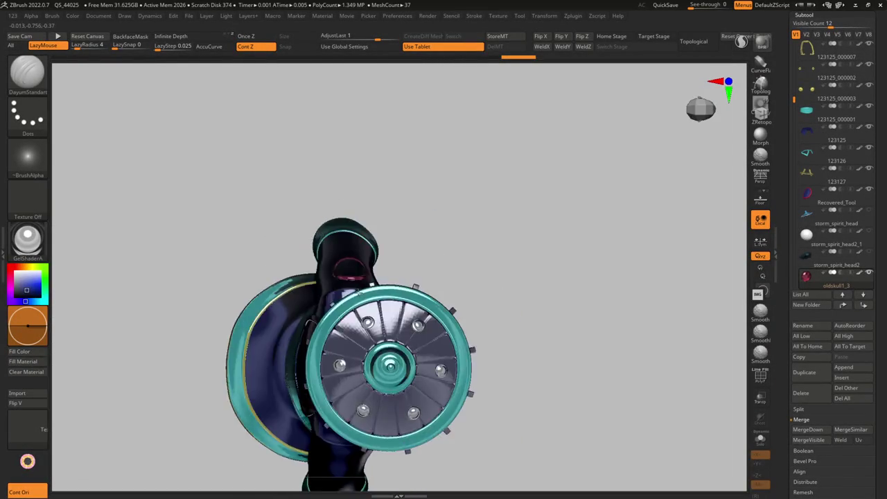
mouse_move(361, 216)
mouse_down()
mouse_move(296, 257)
mouse_move(288, 239)
mouse_up()
Try the Gold material, then switch the character to YZMetal.
click(28, 239)
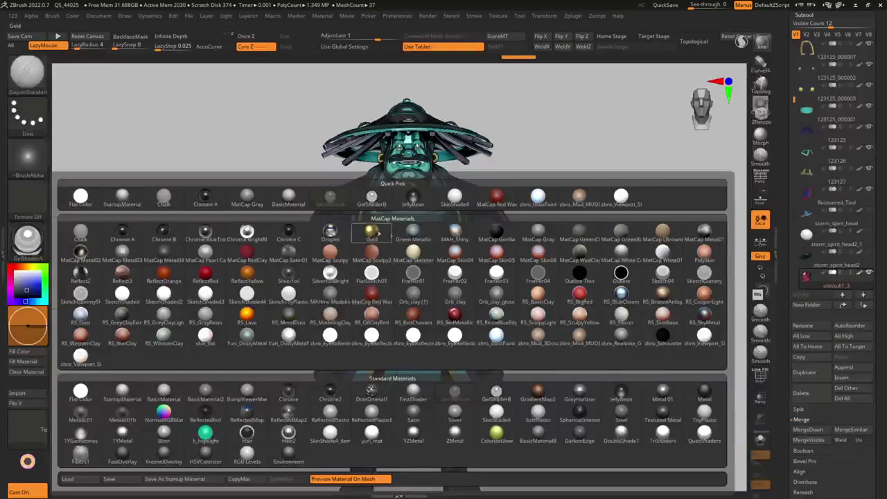
click(367, 235)
click(27, 239)
click(414, 435)
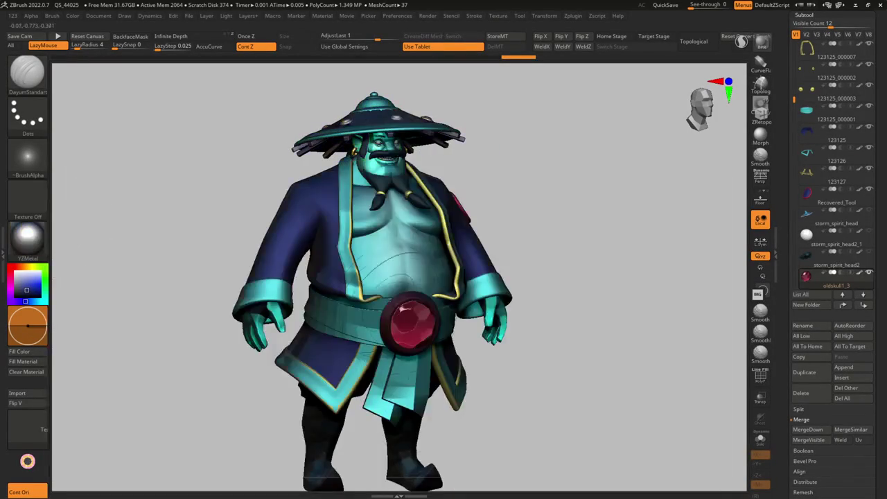
Clear the metal from the collar, trim and cuff subtools and apply BasicMaterial.
drag(416, 277, 363, 277)
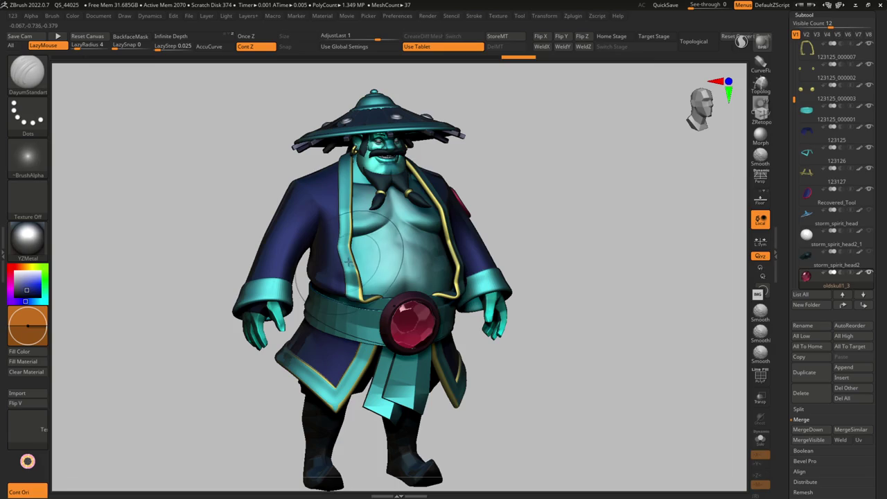
alt+click(362, 277)
click(26, 372)
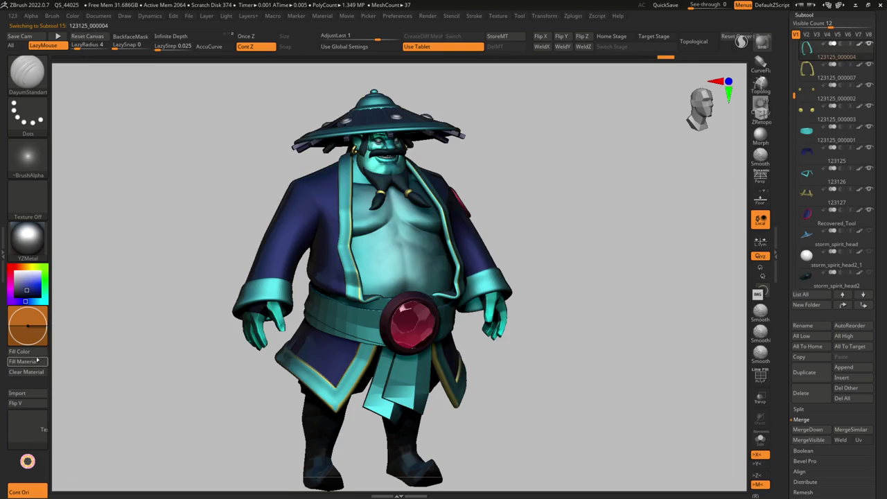
alt+click(264, 367)
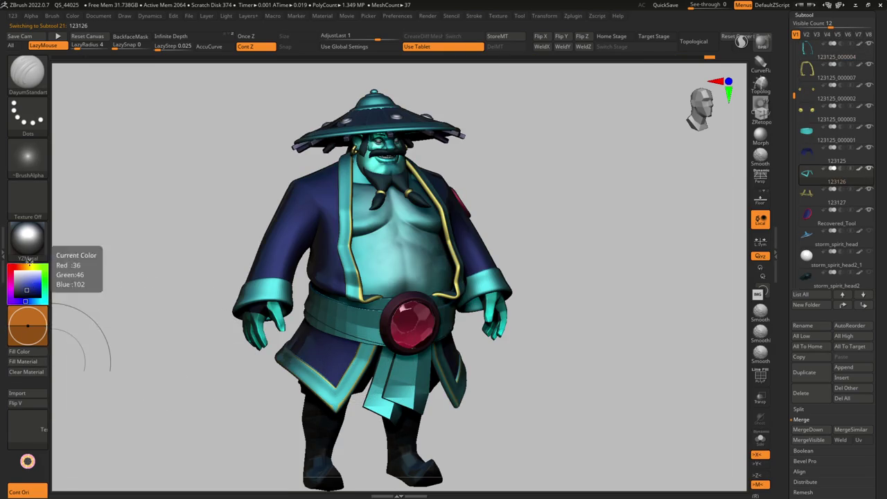
alt+click(239, 297)
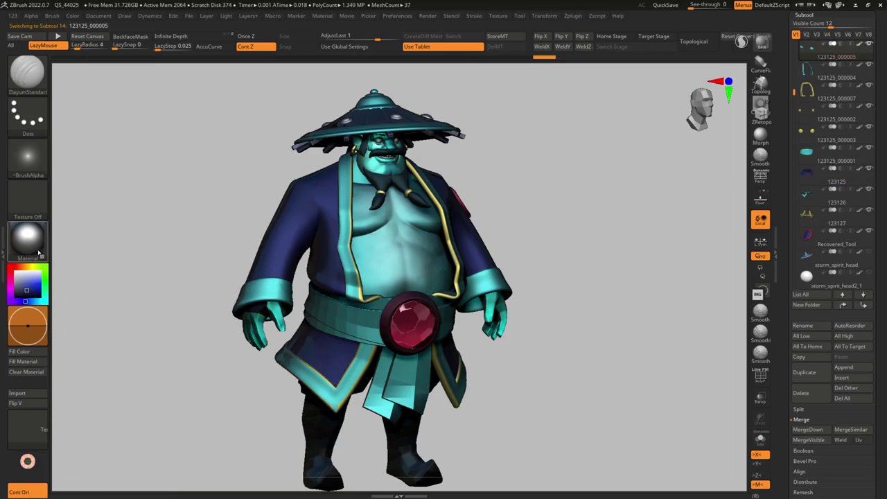
click(29, 239)
click(163, 392)
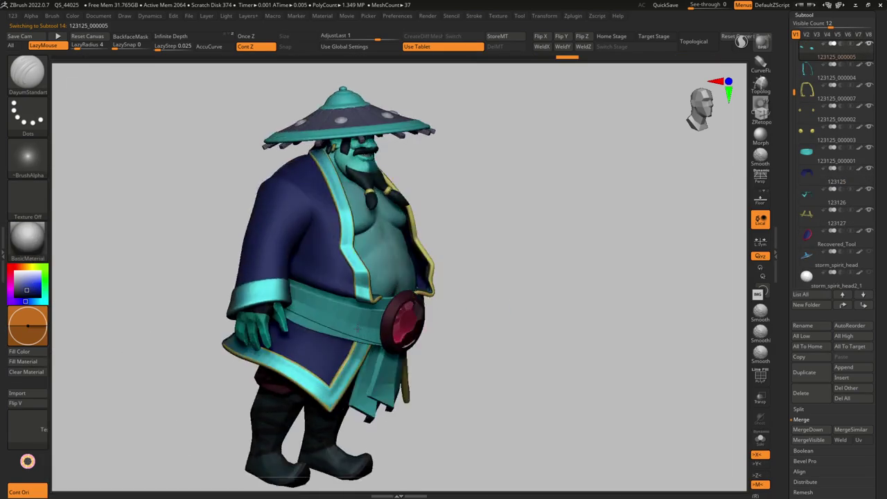
Orbit to a front view of the whole character and select subtool 123124_000002.
right_drag(358, 337, 350, 323)
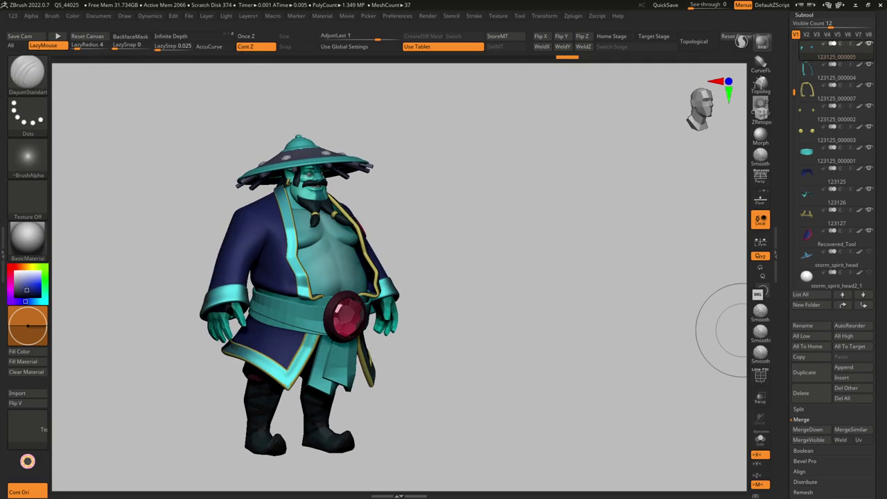
mouse_move(416, 204)
right_down()
mouse_move(388, 208)
mouse_move(380, 282)
mouse_move(367, 283)
right_up()
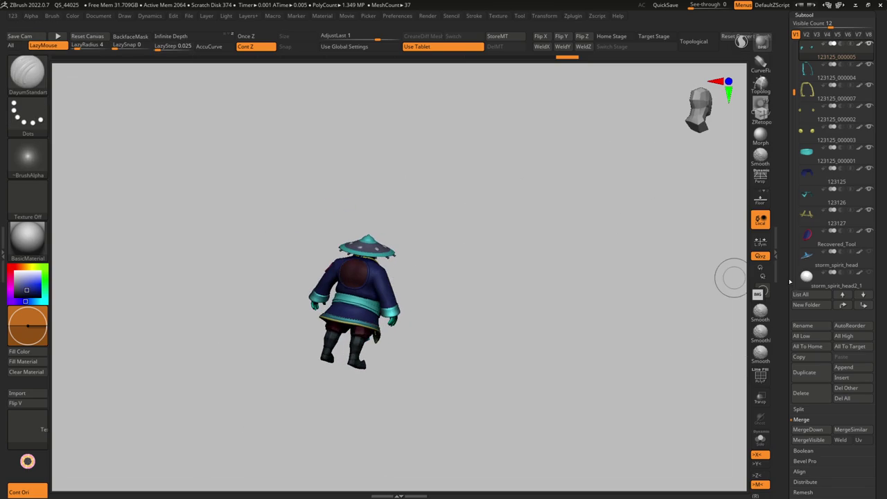
right_drag(312, 287, 434, 333)
alt+click(434, 334)
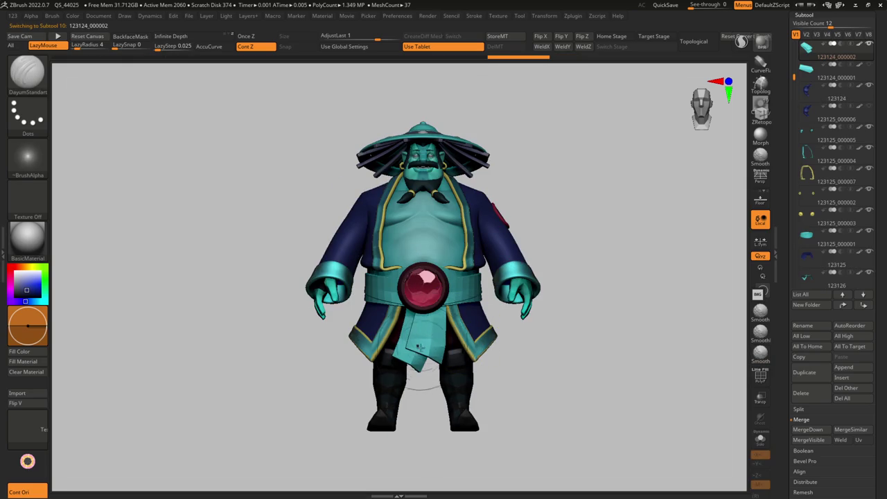
Try the Move, Move Topological and DamStandard brushes on the character.
key(b)
key(m)
key(v)
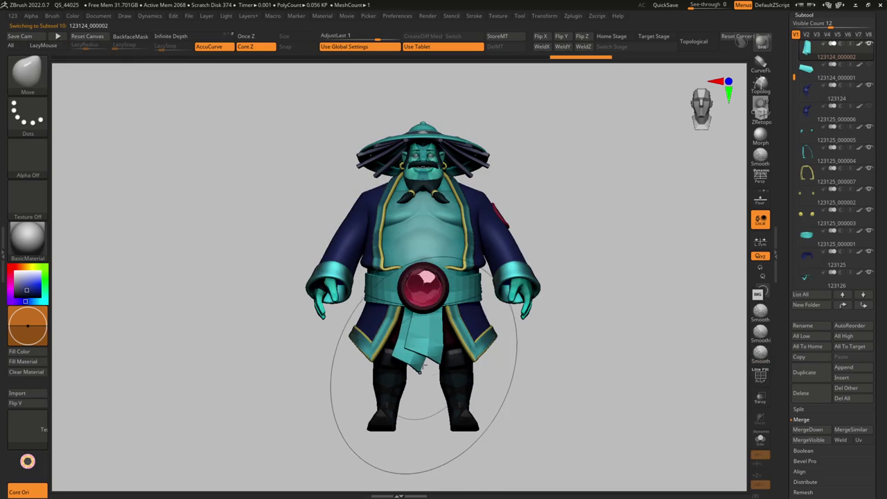
key(b)
key(m)
key(t)
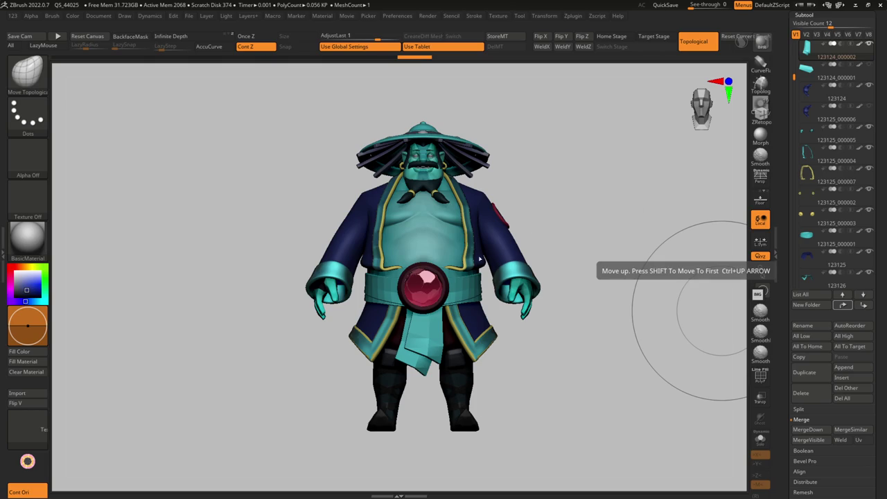
mouse_move(445, 270)
mouse_down()
mouse_move(437, 358)
mouse_move(442, 320)
mouse_up()
key(b)
key(d)
key(s)
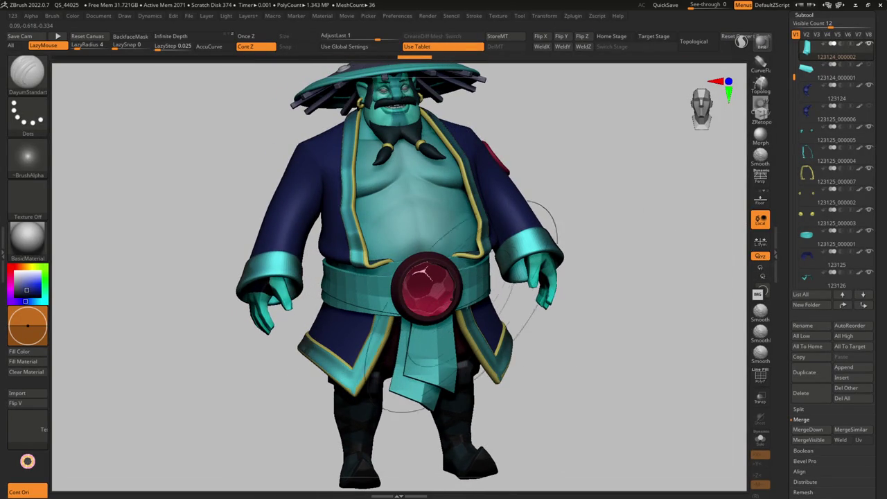
Select the waist sash subtool 123125_000001 and return to the Move brush.
alt+click(471, 303)
key(b)
key(m)
key(v)
mouse_move(623, 291)
mouse_down()
mouse_move(495, 246)
mouse_move(415, 263)
mouse_move(377, 298)
mouse_move(378, 312)
mouse_move(159, 273)
mouse_up()
key(c)
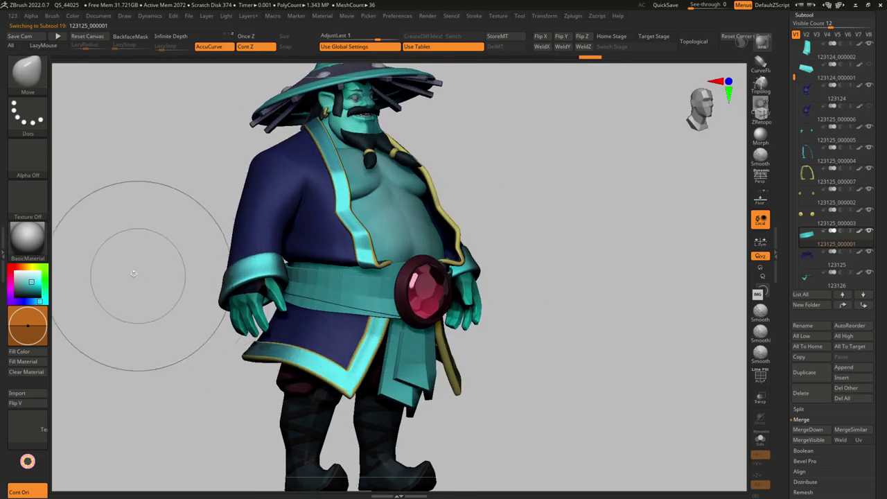
click(28, 239)
Apply the zbro_Viewport material and orbit and zoom around the character.
click(704, 340)
drag(515, 298, 380, 317)
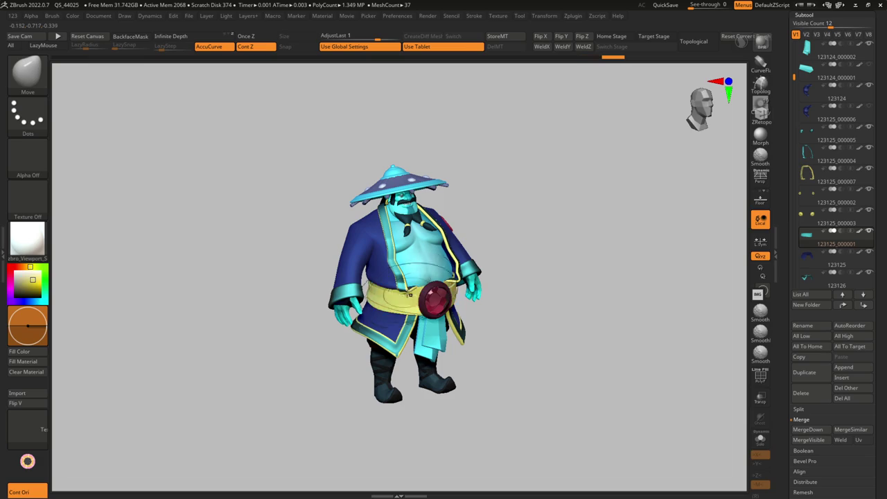
drag(380, 318, 118, 311)
mouse_move(80, 288)
mouse_down()
mouse_move(293, 277)
mouse_move(166, 267)
mouse_move(19, 287)
mouse_up()
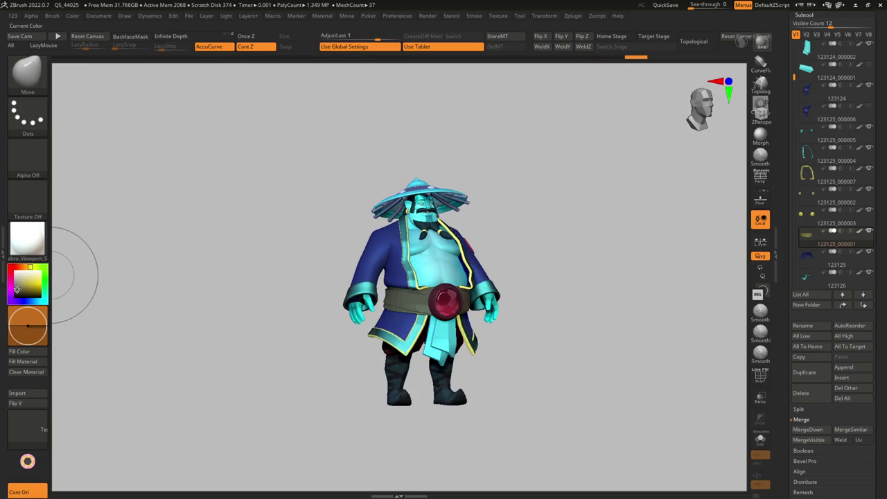
ctrl+right_drag(293, 277, 323, 251)
ctrl+right_drag(410, 303, 393, 263)
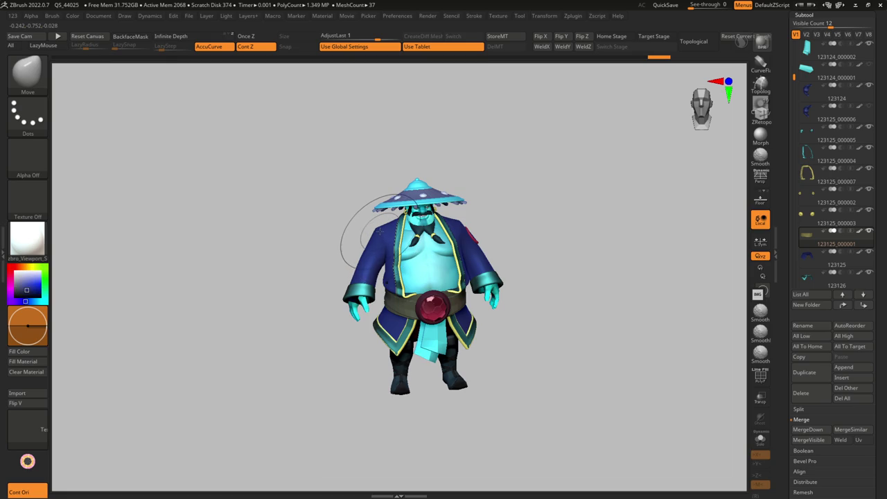
ctrl+right_drag(277, 251, 124, 229)
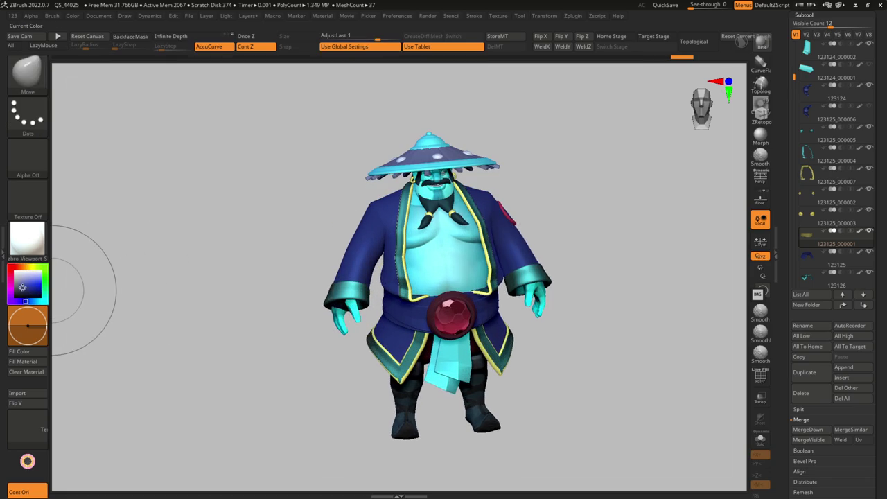
mouse_move(326, 291)
ctrl+right_down()
mouse_move(384, 272)
mouse_move(416, 291)
mouse_move(458, 291)
mouse_move(443, 305)
mouse_move(437, 298)
mouse_move(397, 373)
ctrl+right_up()
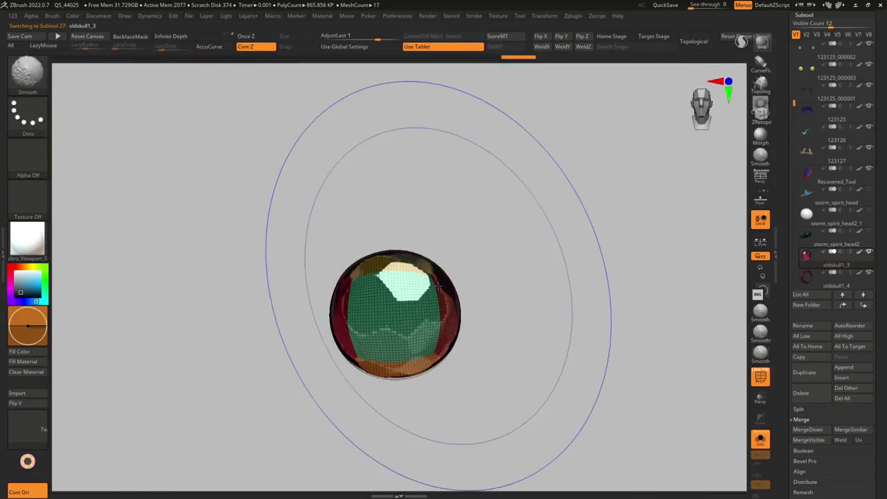
Solo the gem, apply ClayPolish, and flatten a first facet with OrbFlatten_Edge.
key(shift+s)
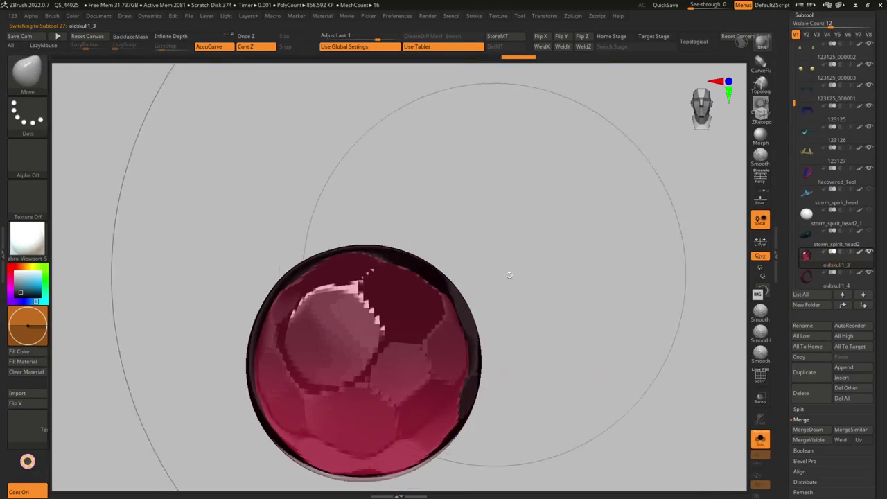
key(g)
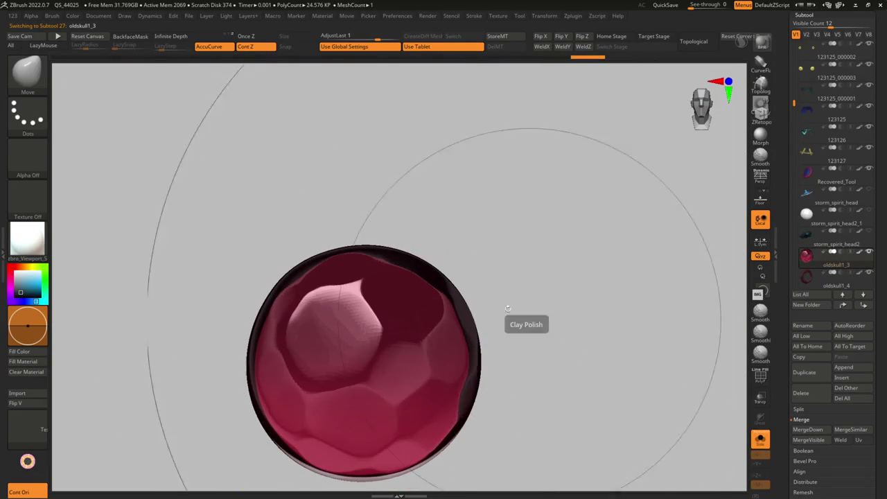
key(g)
click(573, 332)
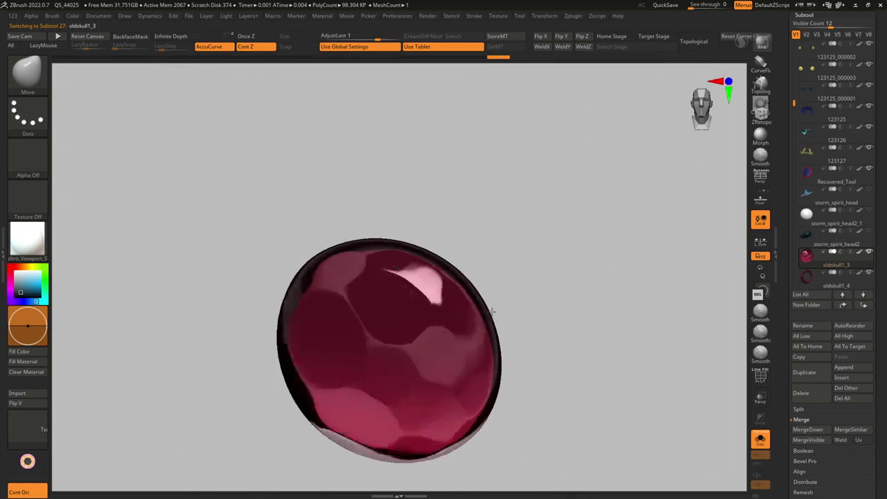
drag(388, 316, 390, 368)
mouse_move(390, 368)
right_down()
mouse_move(444, 351)
mouse_move(406, 317)
mouse_move(366, 355)
right_up()
mouse_move(456, 360)
right_down()
mouse_move(374, 352)
mouse_move(296, 317)
mouse_move(281, 324)
mouse_move(272, 274)
mouse_move(295, 218)
mouse_move(269, 176)
mouse_move(359, 334)
right_up()
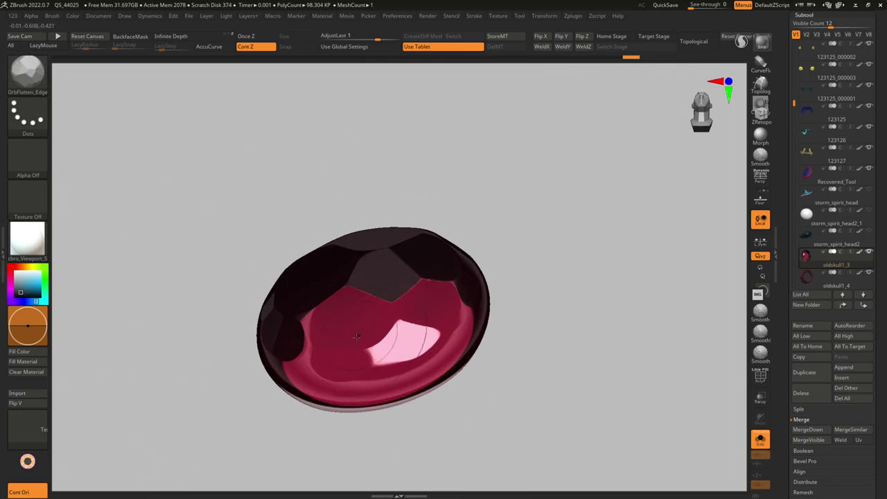
mouse_move(395, 359)
right_down()
mouse_move(459, 338)
mouse_move(453, 319)
right_up()
Adjust the brush size while turning the gem, then apply the Orb_clay material.
key(space)
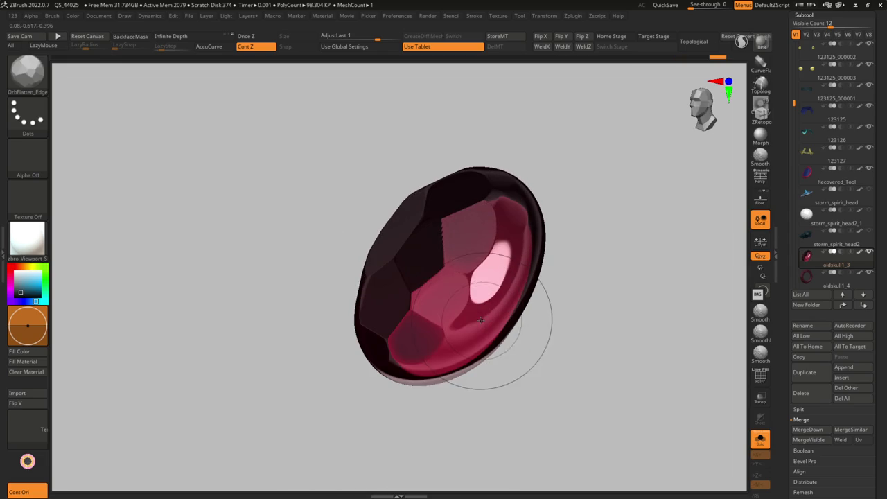
mouse_move(480, 313)
right_down()
mouse_move(511, 301)
mouse_move(529, 239)
right_up()
key(s)
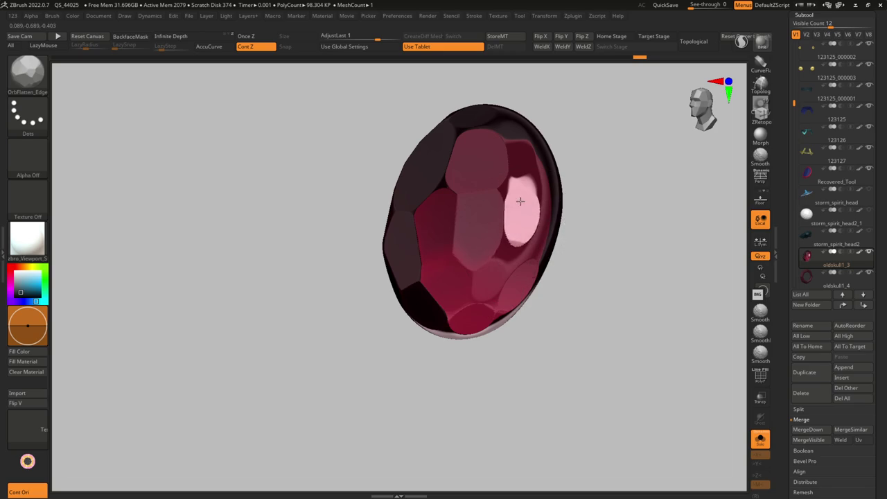
mouse_move(524, 182)
right_down()
mouse_move(514, 241)
mouse_move(463, 160)
right_up()
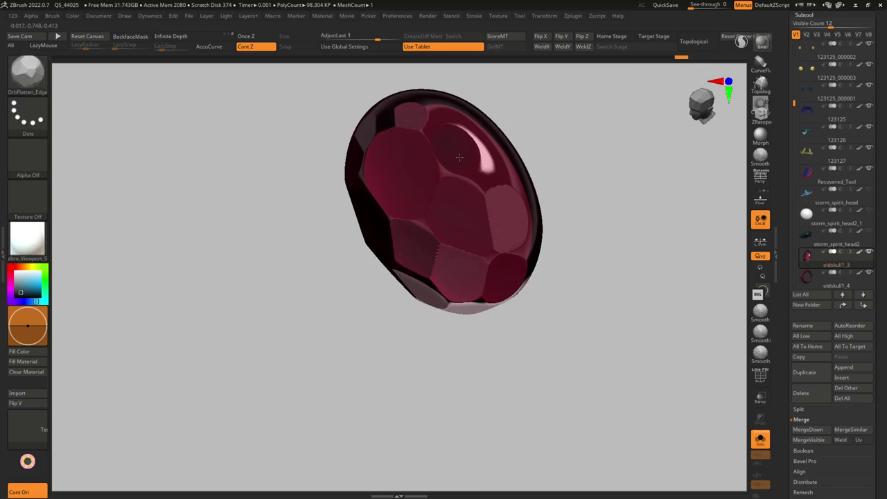
right_drag(498, 178, 409, 264)
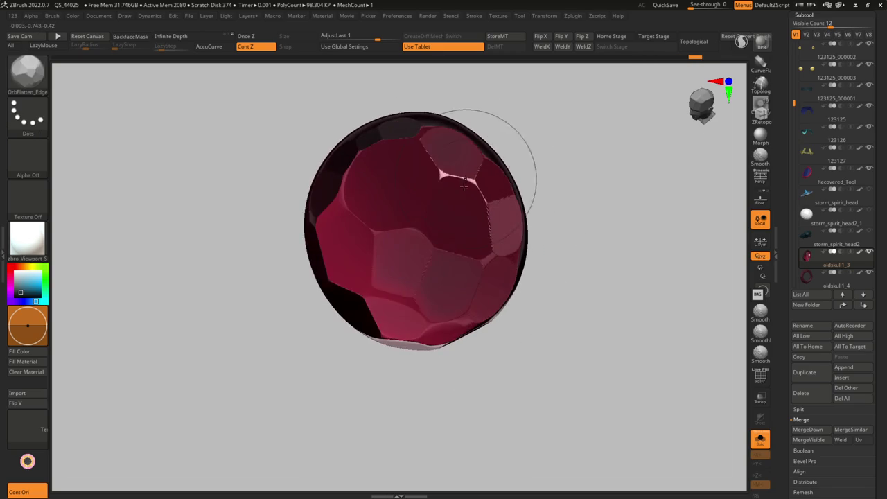
key(s)
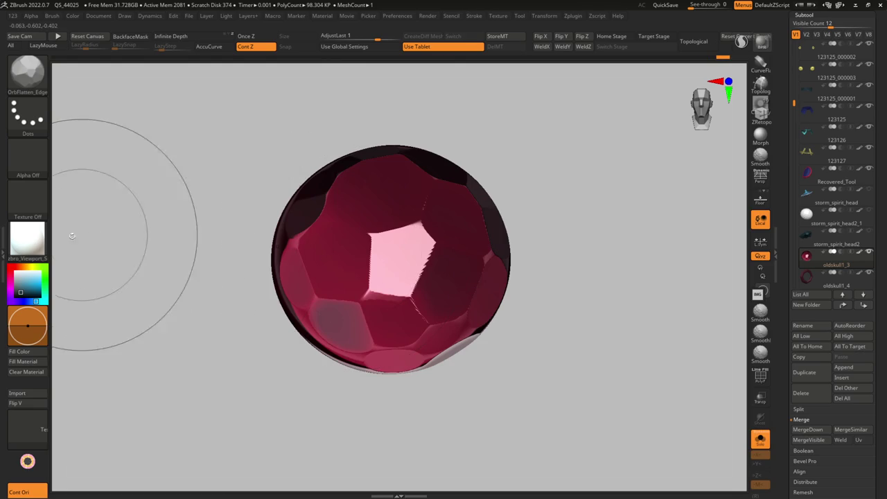
click(27, 239)
click(495, 300)
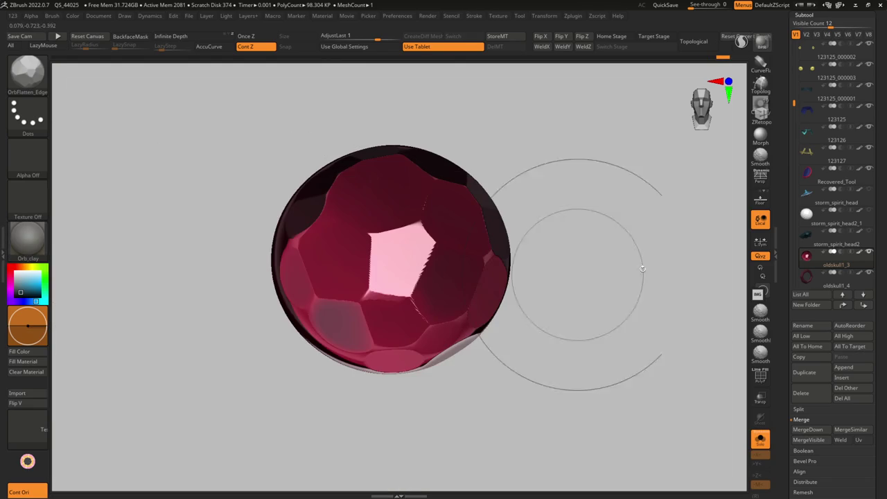
click(46, 275)
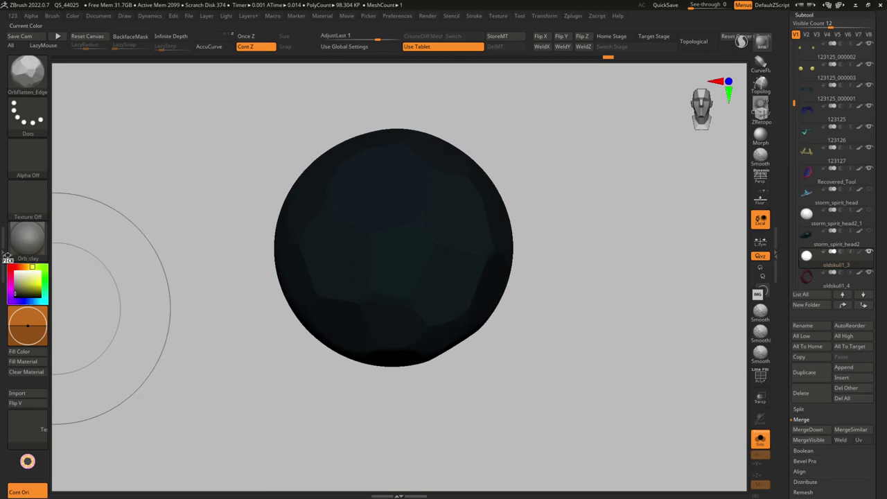
Colour the gem white and carve more flat OrbFlatten_Edge facets while rotating it.
click(15, 271)
right_drag(395, 247, 257, 267)
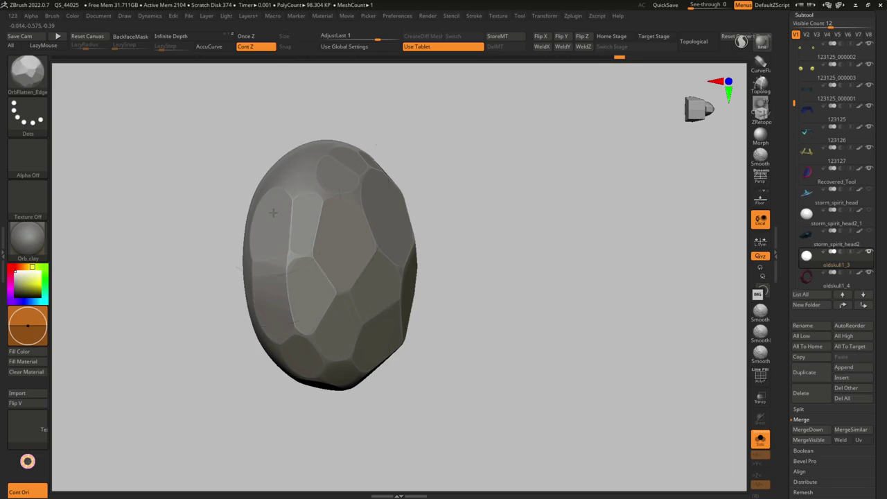
right_drag(261, 235, 299, 163)
mouse_move(280, 194)
right_down()
mouse_move(327, 207)
mouse_move(305, 218)
right_up()
right_drag(344, 178, 509, 154)
right_drag(415, 113, 581, 167)
drag(631, 186, 634, 199)
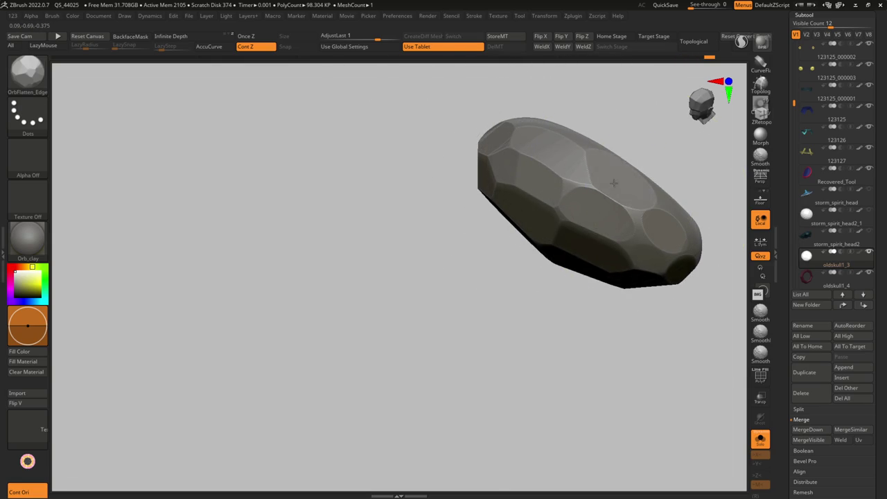
right_drag(594, 172, 667, 207)
mouse_move(725, 253)
right_down()
mouse_move(659, 212)
mouse_move(581, 213)
right_up()
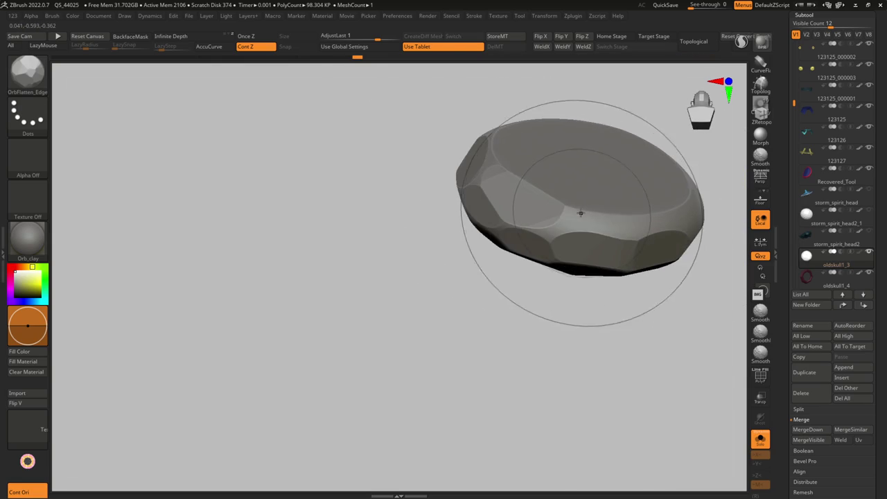
mouse_move(657, 219)
right_down()
mouse_move(724, 207)
mouse_move(501, 254)
mouse_move(589, 231)
mouse_move(584, 271)
mouse_move(581, 224)
right_up()
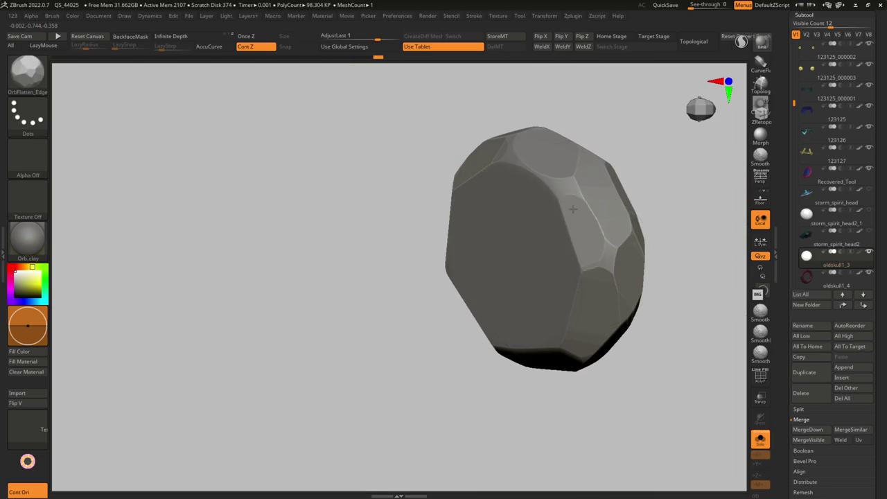
mouse_move(609, 265)
right_down()
mouse_move(531, 168)
mouse_move(564, 173)
mouse_move(614, 214)
mouse_move(511, 277)
mouse_move(578, 99)
right_up()
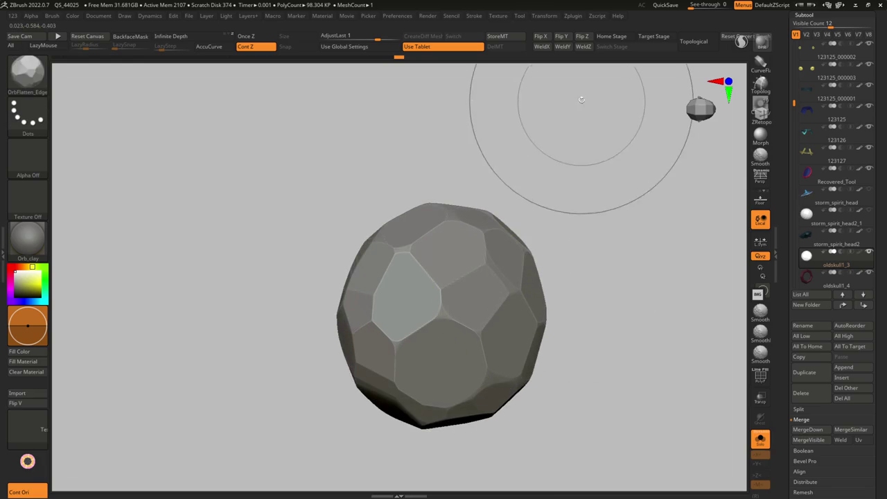
click(576, 16)
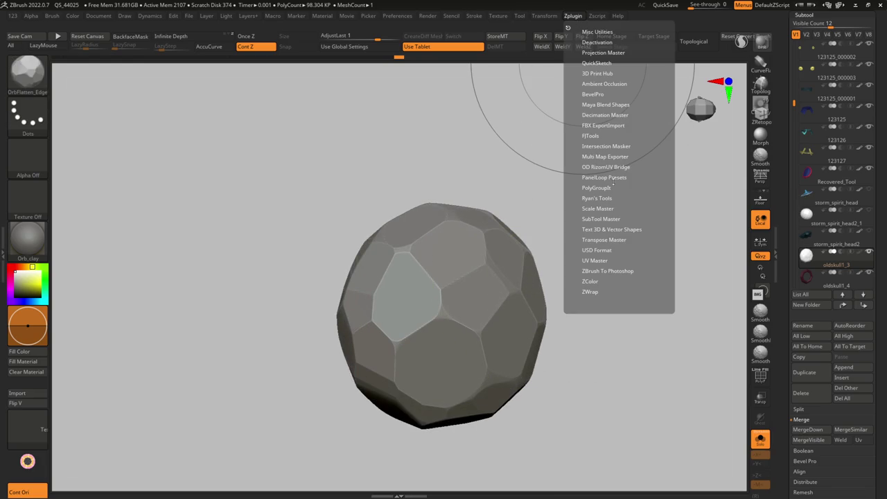
Pre-process the gem in Decimation Master and decimate it to about 1.1k polygons.
click(591, 116)
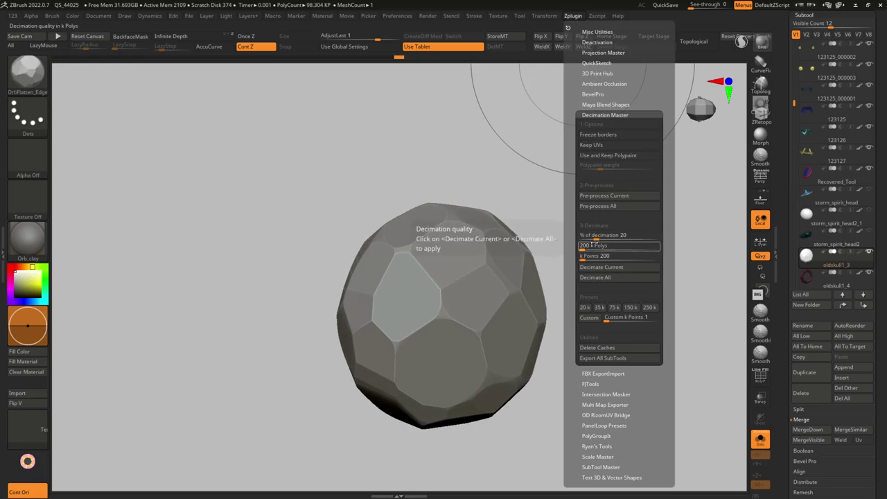
click(603, 196)
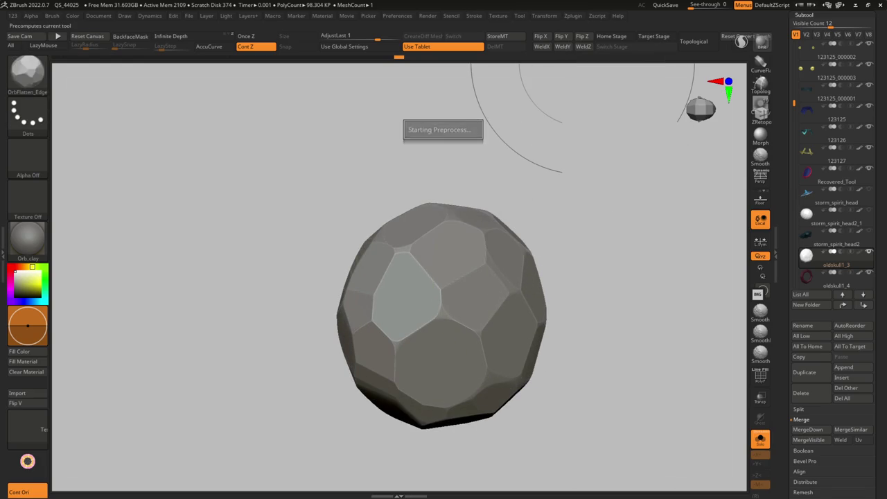
click(573, 15)
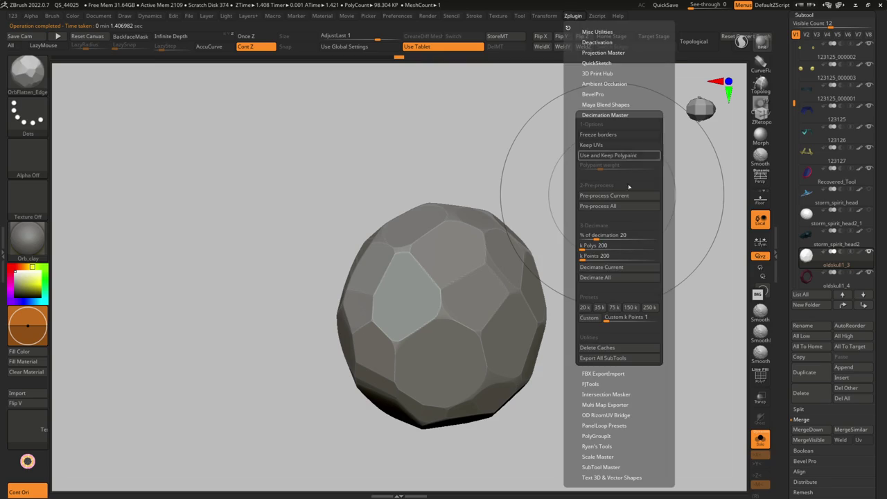
drag(588, 237, 581, 244)
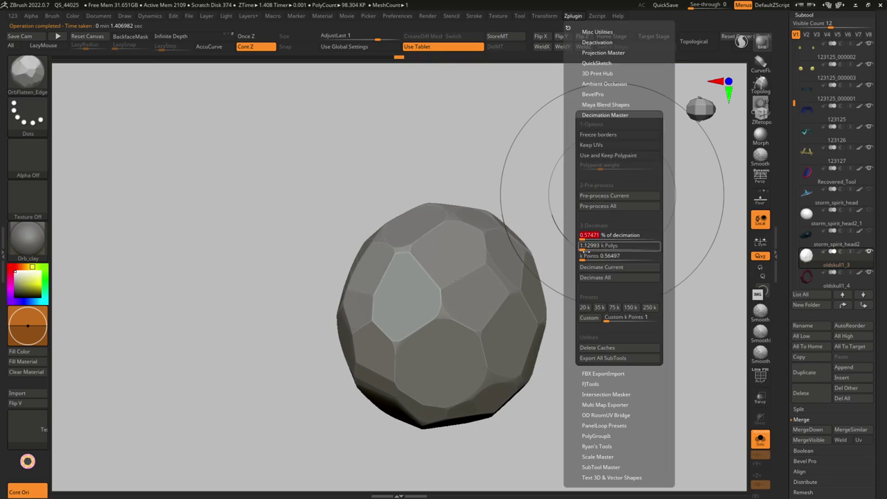
click(606, 270)
drag(588, 281, 487, 289)
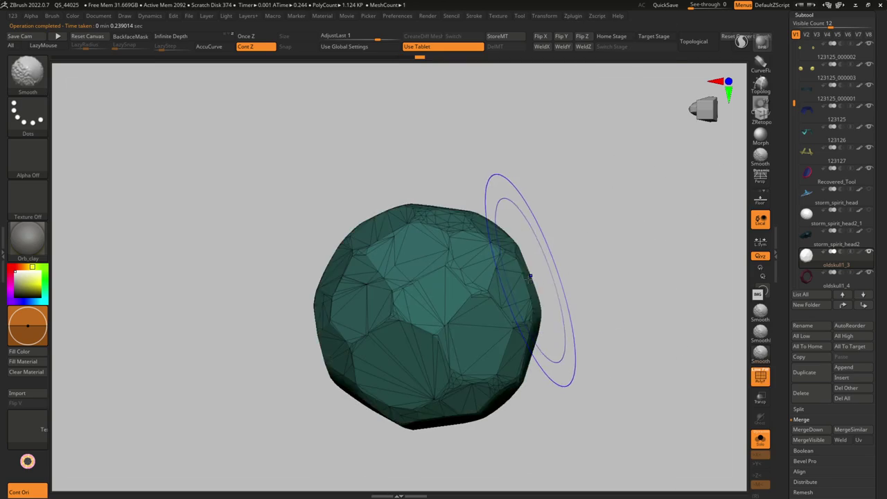
scroll(486, 281, up, 3)
Decimate the gem to 0.3k polygons and check the result with PolyFrame.
click(572, 15)
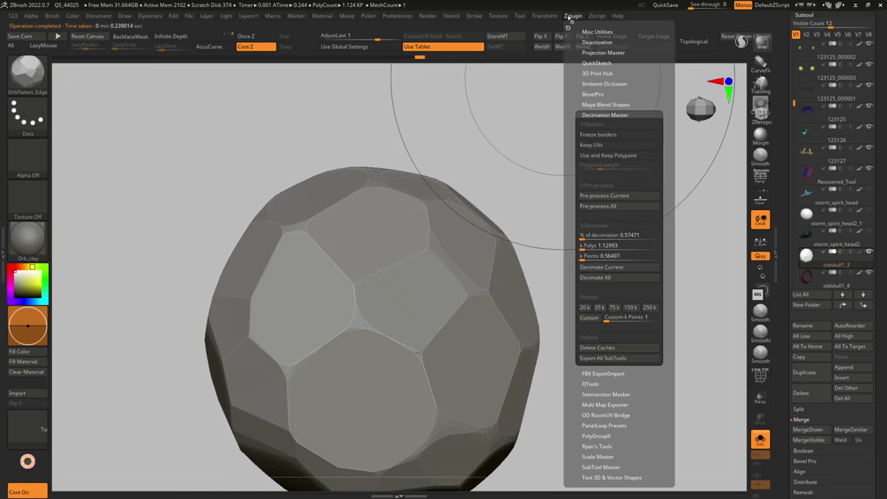
click(603, 234)
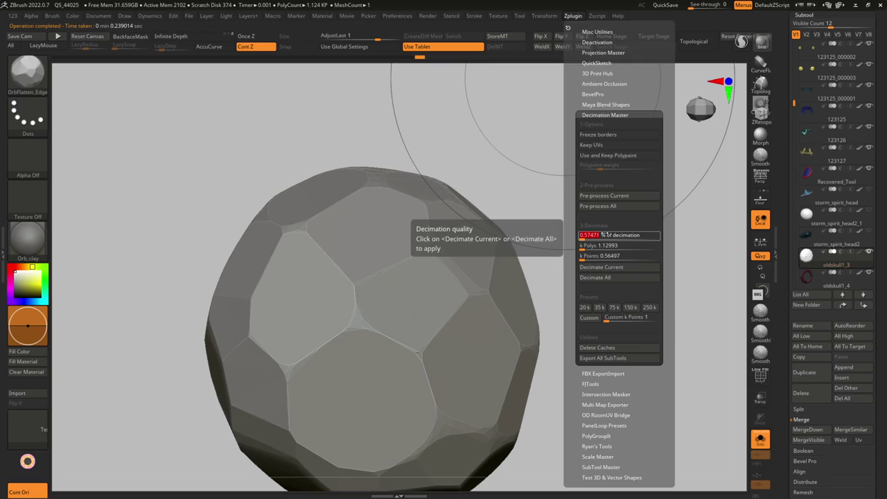
click(609, 245)
text(0.3)
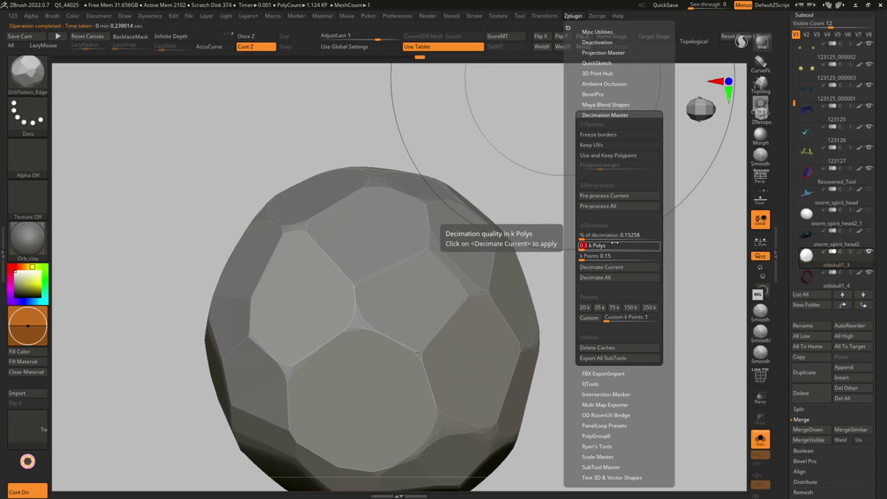
click(616, 270)
key(shift+f)
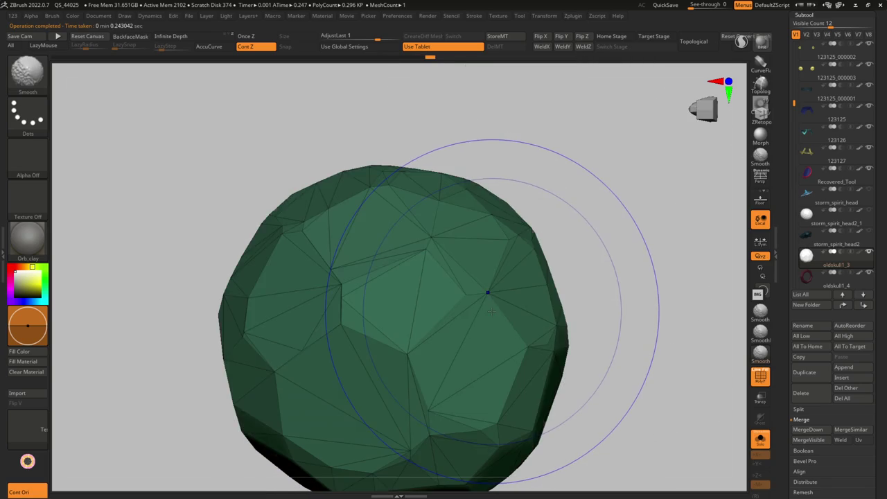
key(shift+f)
scroll(467, 224, down, 3)
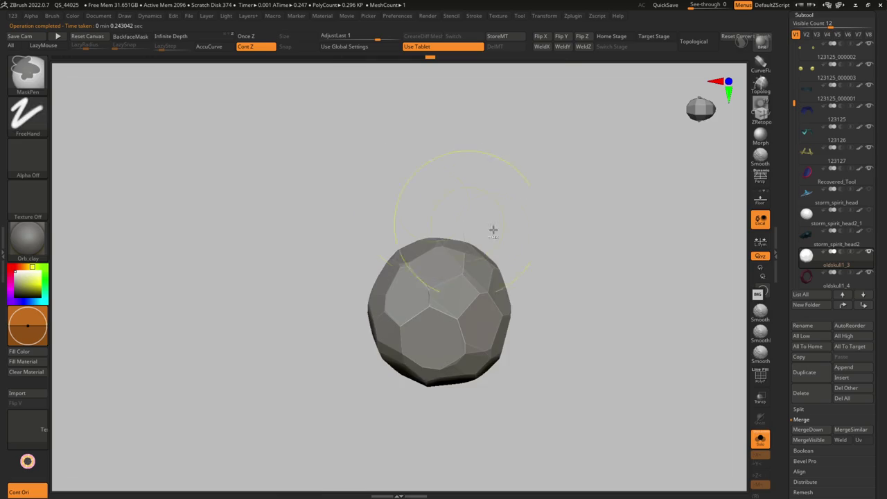
Toggle Solo on and off while orbiting and zooming onto the belt gem.
key(ctrl+shift+s)
mouse_move(466, 235)
right_down()
mouse_move(485, 277)
mouse_move(466, 228)
mouse_move(511, 277)
mouse_move(511, 214)
right_up()
scroll(501, 296, up, 2)
scroll(500, 297, up, 3)
key(ctrl+shift+s)
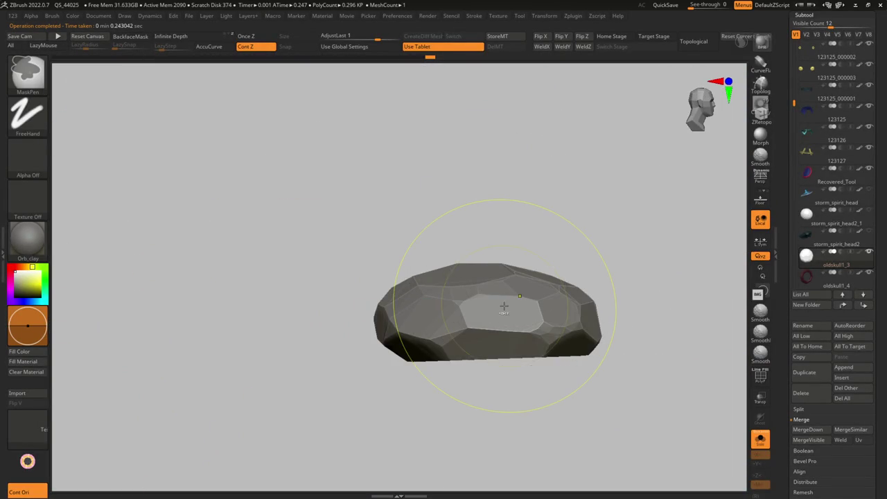
right_drag(504, 310, 515, 377)
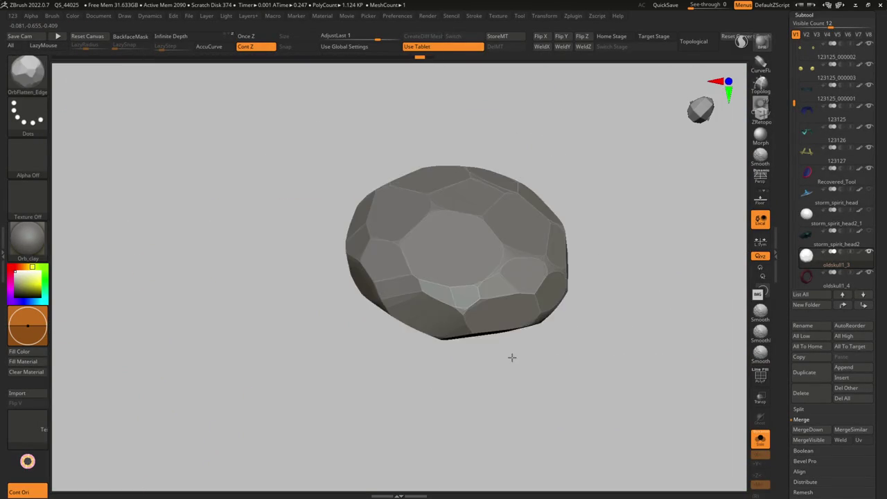
key(w)
key(ctrl+shift+s)
key(ctrl+shift+s)
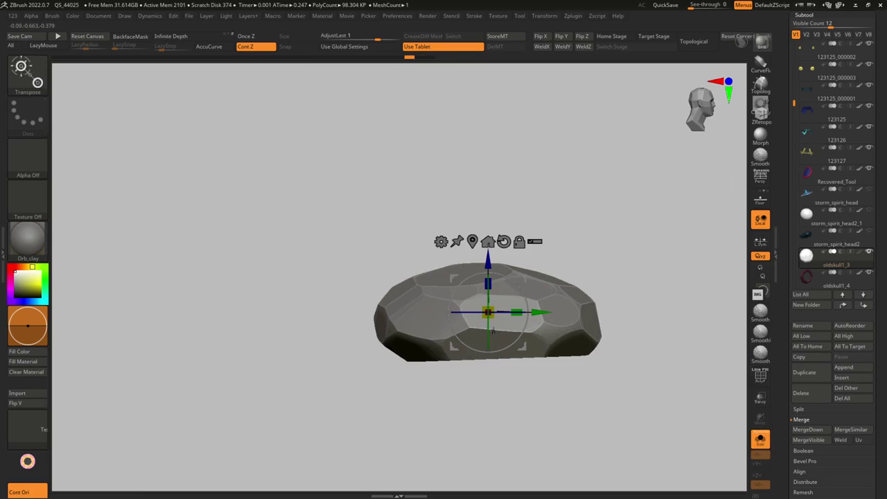
Check the gem's PolyFrame, turn Solo off, and frame the gem on the costume.
ctrl+right_drag(493, 338, 510, 392)
key(shift+f)
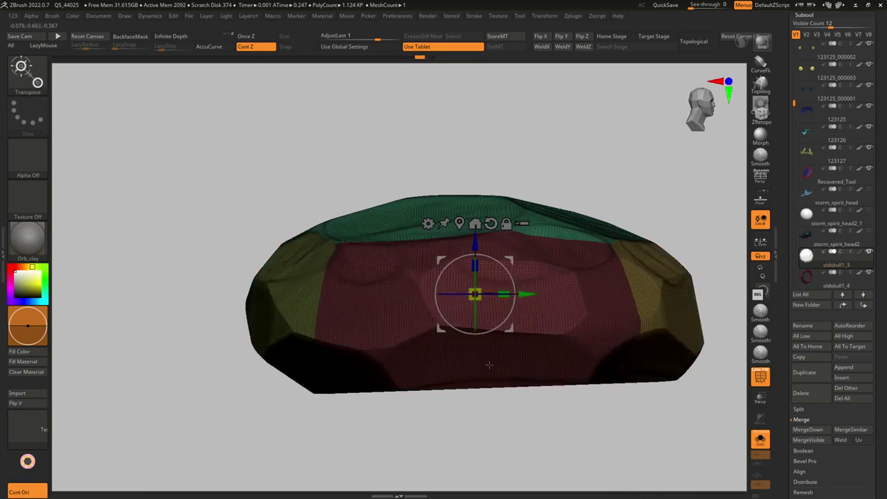
key(shift+f)
key(ctrl+shift+s)
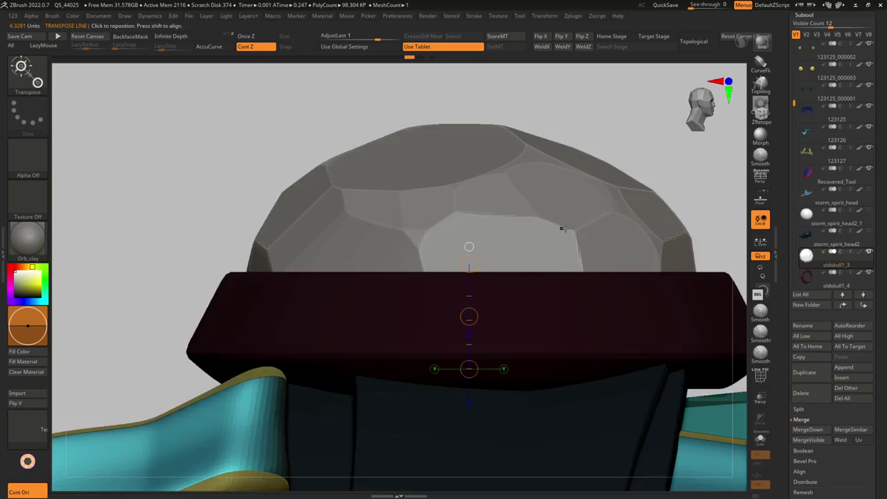
right_drag(476, 267, 564, 202)
mouse_move(606, 238)
right_down()
mouse_move(629, 348)
mouse_move(527, 298)
right_up()
key(g)
mouse_move(444, 99)
ctrl+right_down()
mouse_move(540, 219)
mouse_move(537, 164)
mouse_move(499, 233)
mouse_move(568, 215)
mouse_move(586, 234)
mouse_move(640, 251)
mouse_move(493, 242)
mouse_move(691, 242)
mouse_move(641, 290)
mouse_move(594, 234)
mouse_move(633, 284)
mouse_move(622, 273)
mouse_move(590, 30)
ctrl+right_up()
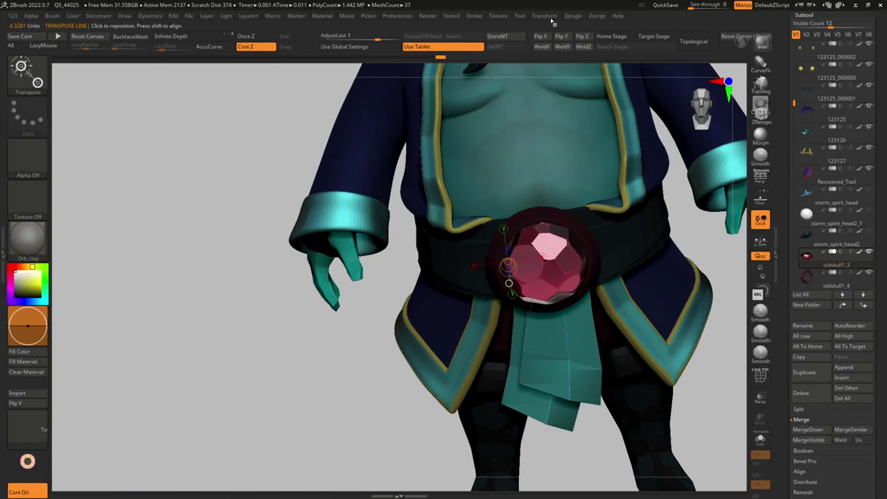
Decimate the belt gem with Decimation Master, pre-processing it and decimating twice.
click(572, 16)
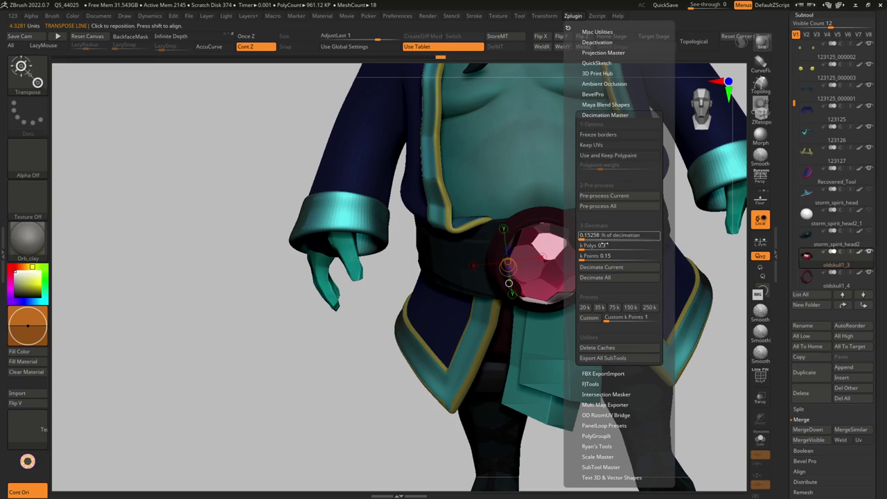
click(607, 266)
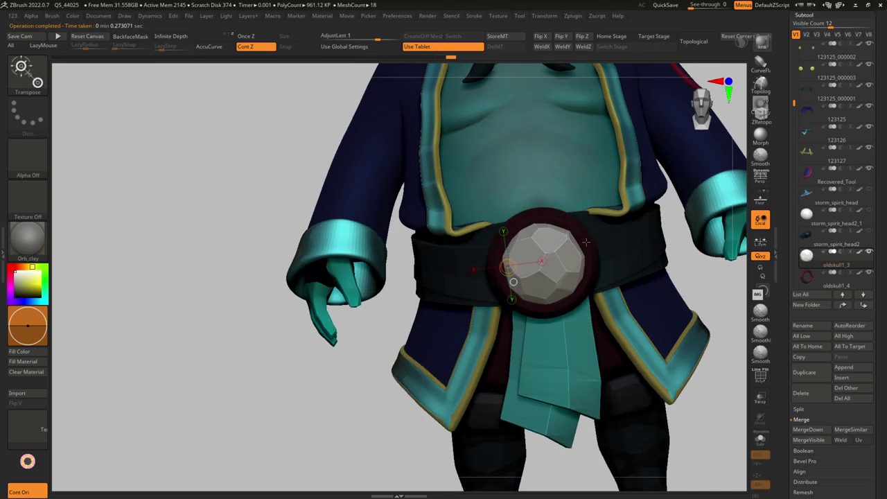
click(571, 16)
click(622, 197)
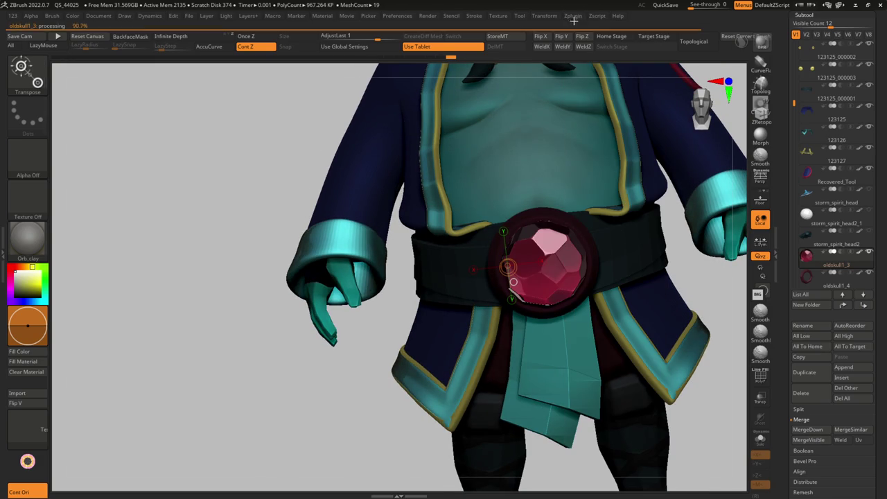
click(572, 15)
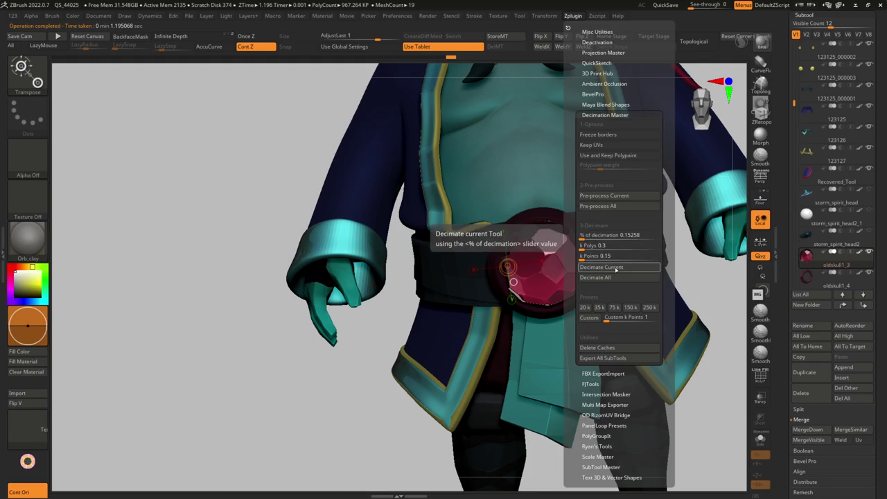
click(601, 266)
Try GelShaderA on the character, then revert to BasicMaterial and view the full figure.
mouse_move(602, 266)
ctrl+right_down()
mouse_move(620, 277)
mouse_move(599, 279)
ctrl+right_up()
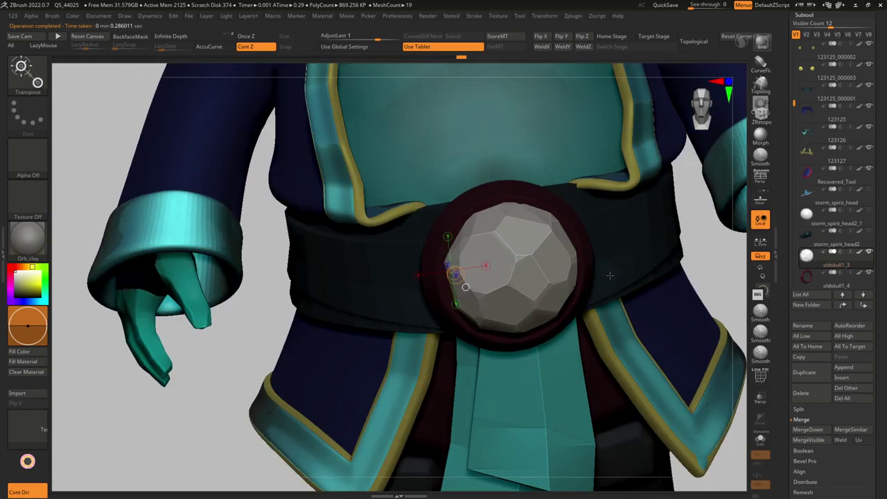
click(27, 239)
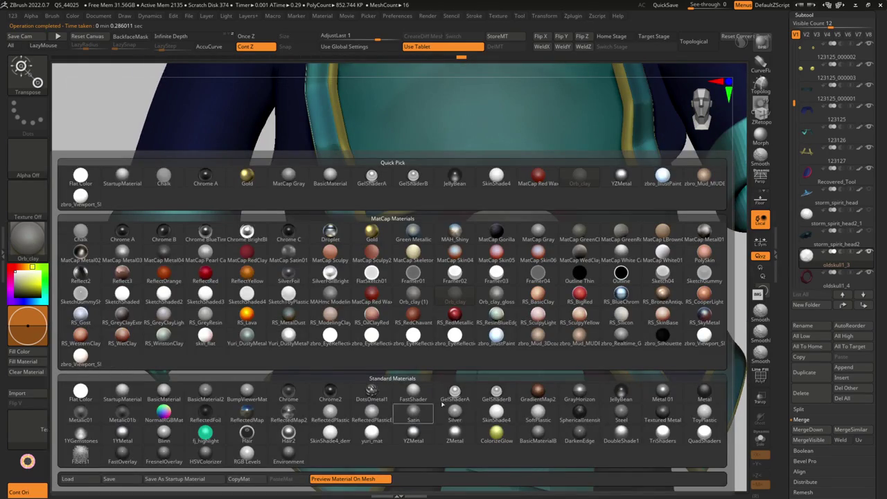
click(454, 392)
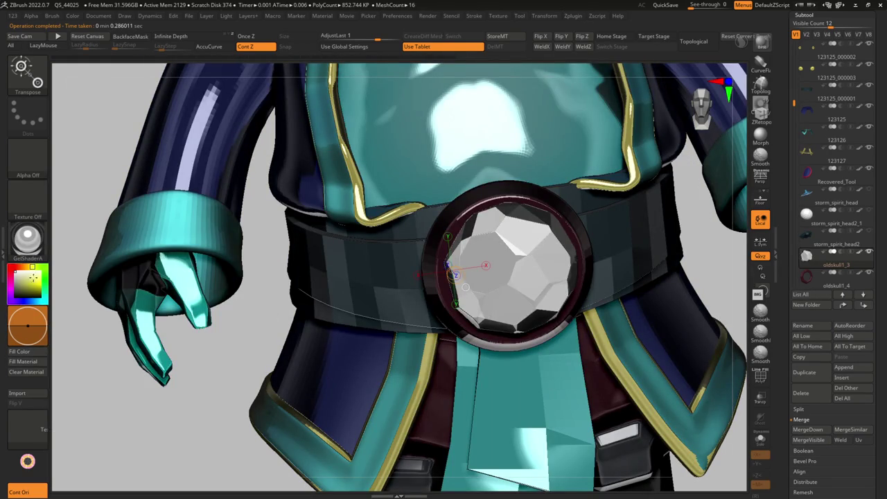
key(q)
key(f)
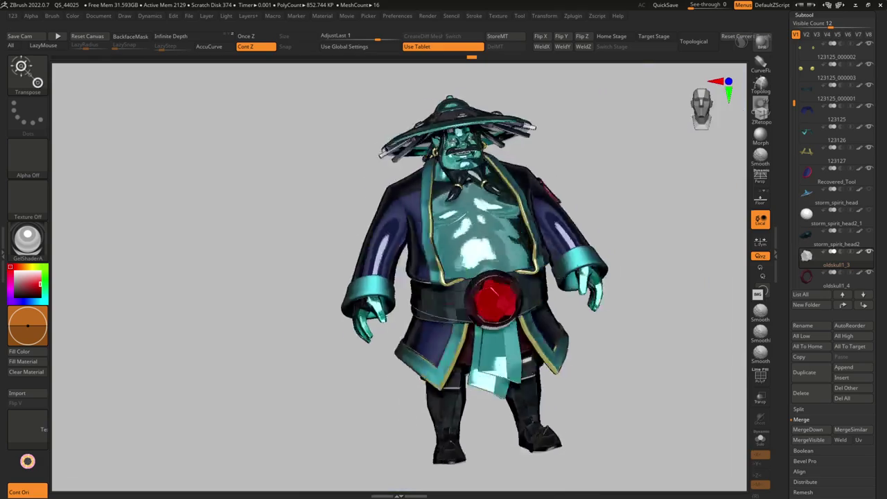
click(28, 239)
click(174, 376)
drag(173, 376, 410, 273)
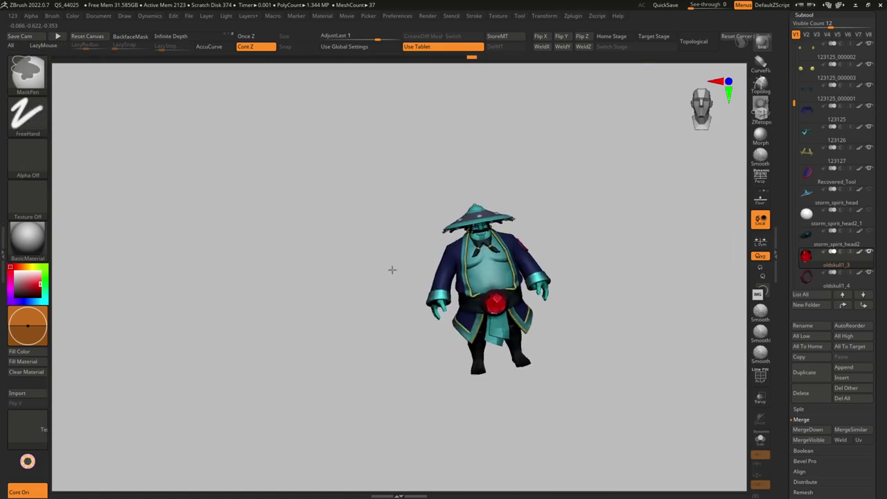
mouse_move(409, 273)
ctrl+right_down()
mouse_move(482, 299)
mouse_move(405, 286)
ctrl+right_up()
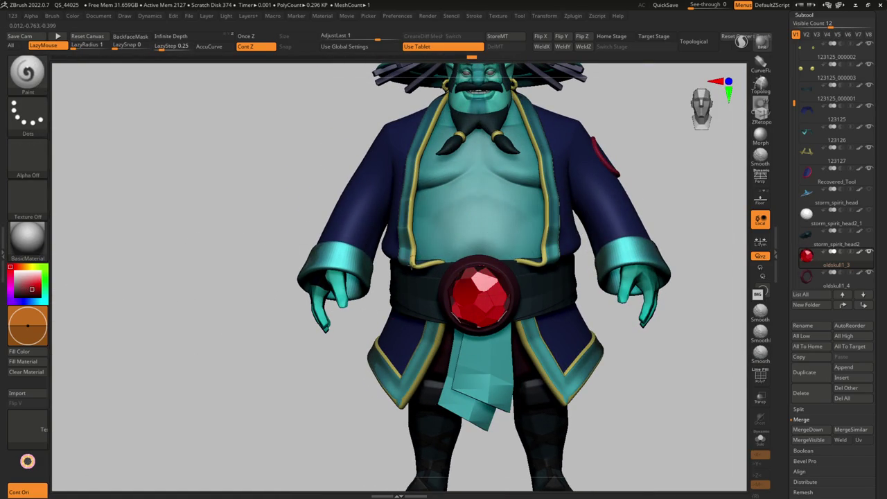
mouse_move(505, 263)
ctrl+right_down()
mouse_move(485, 298)
mouse_move(478, 288)
mouse_move(549, 258)
ctrl+right_up()
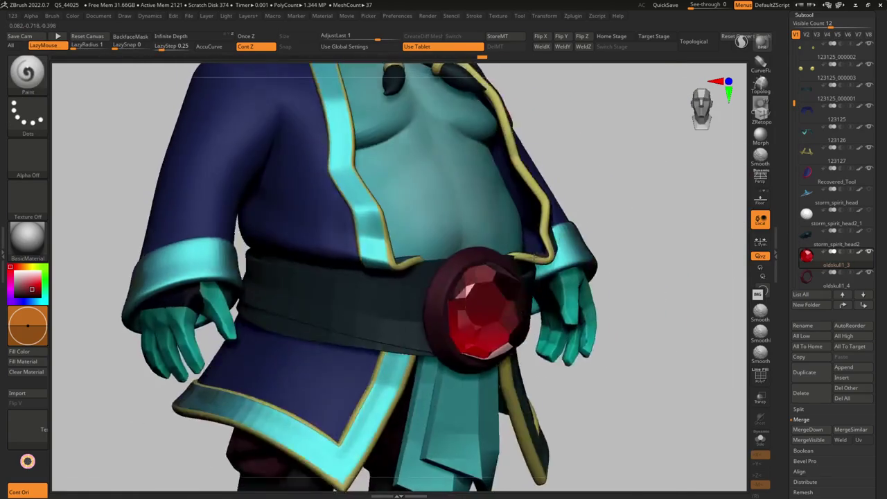
Isolate the gem with its wireframe shown and run another decimation pass.
key(w)
key(shift+f)
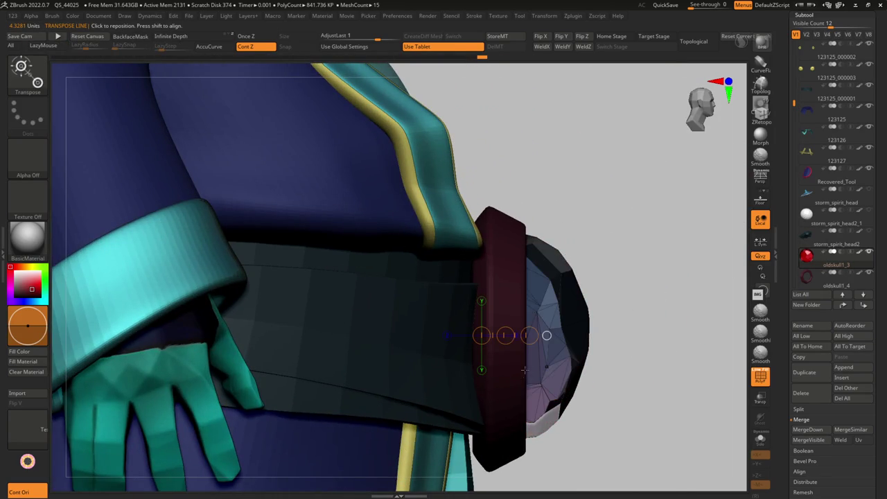
right_drag(535, 378, 497, 109)
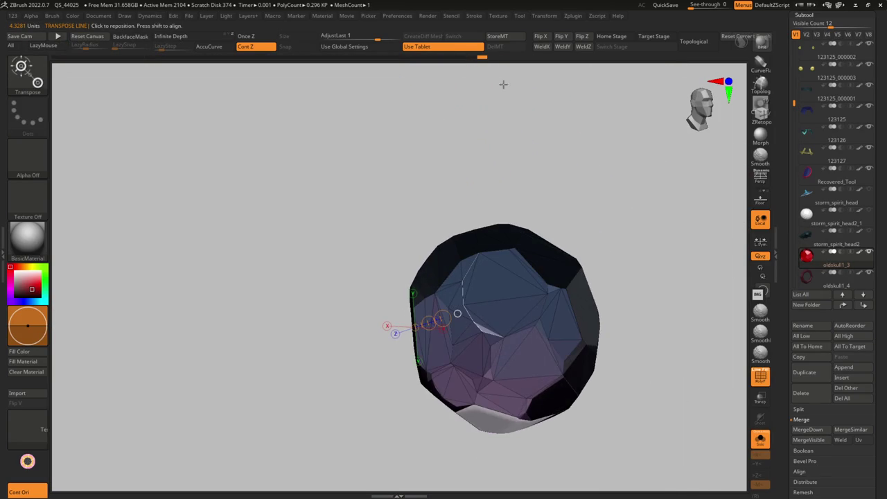
click(571, 15)
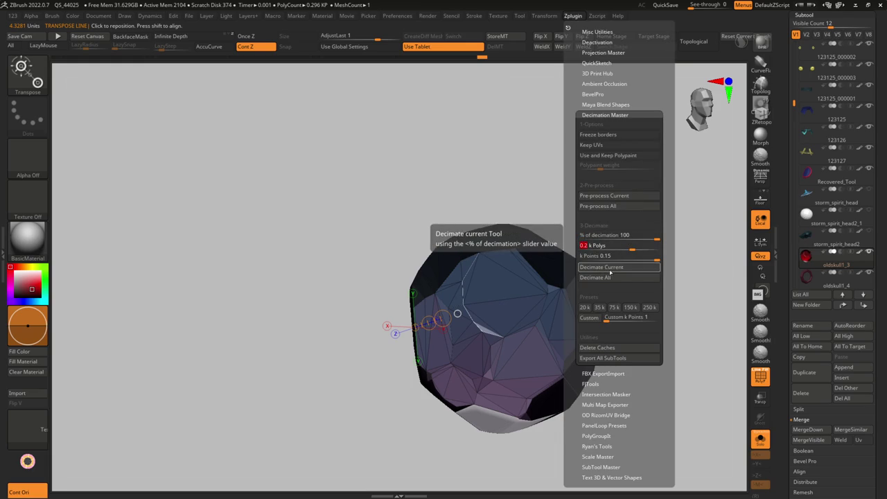
click(603, 268)
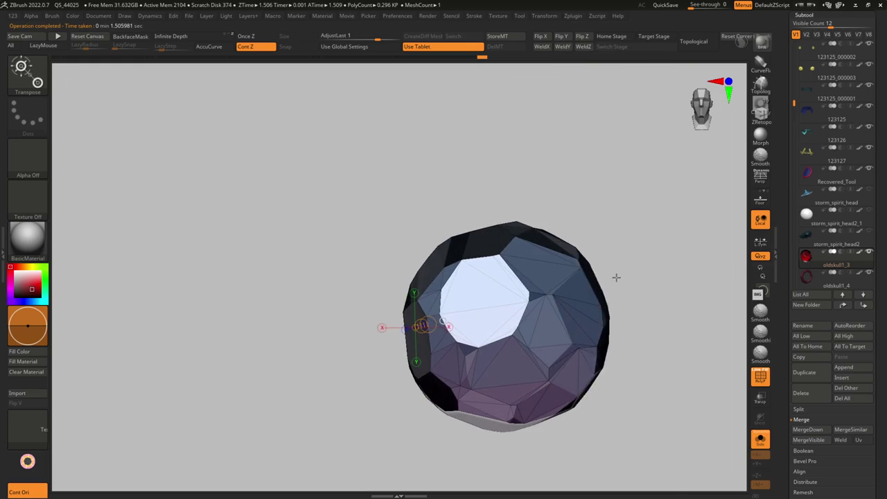
Pre-process the gem and decimate it to about 0.2k polygons.
key(g)
click(596, 15)
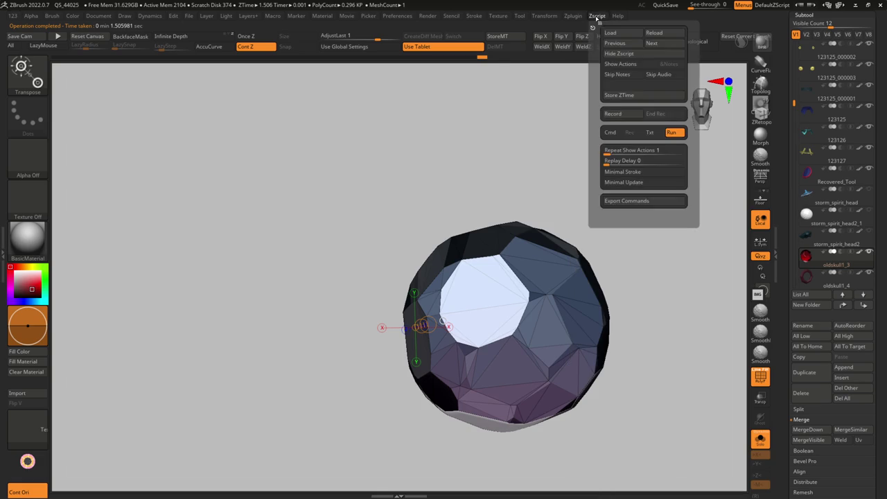
click(573, 15)
click(611, 196)
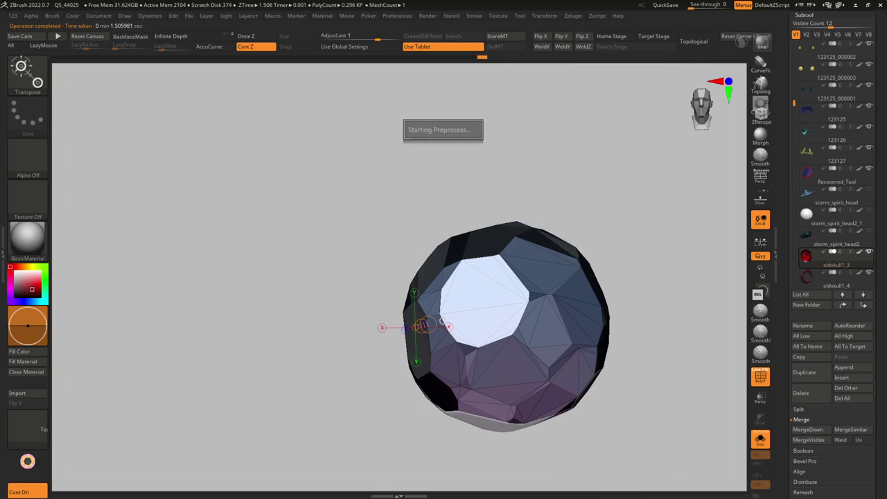
click(574, 15)
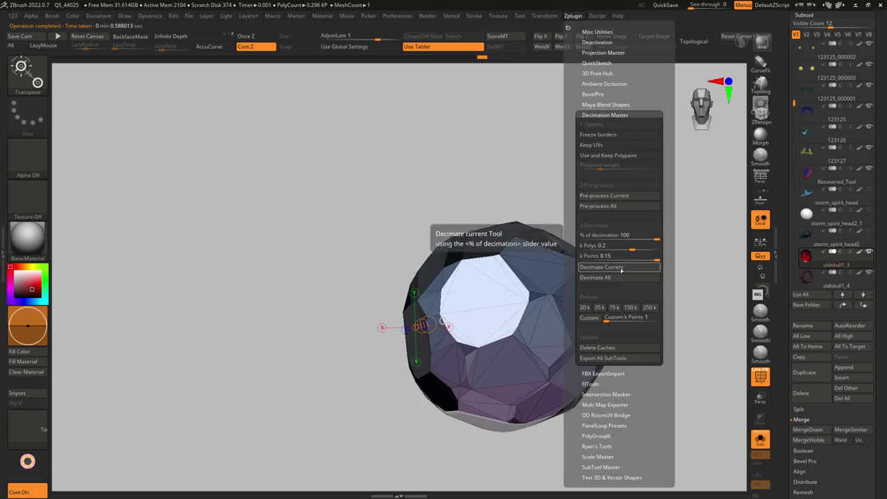
click(628, 273)
Decimate the gem once more to about 0.15k polygons and inspect the coarse facets.
drag(609, 266, 540, 51)
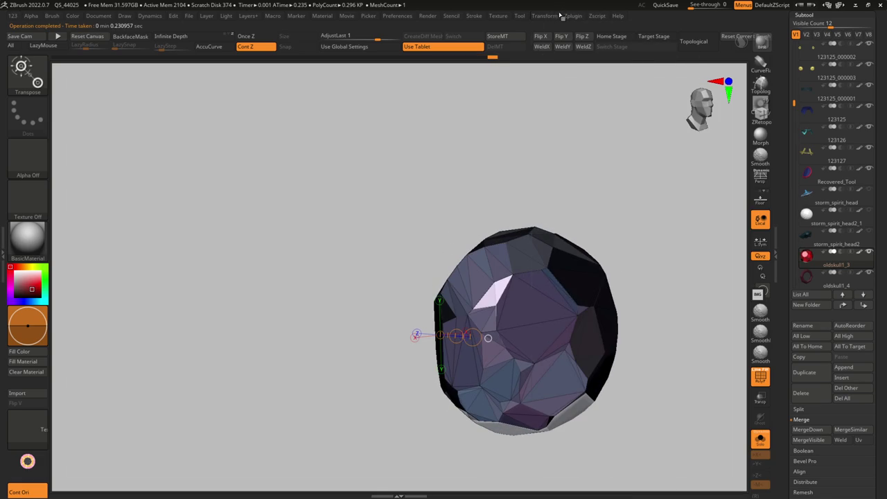
click(566, 16)
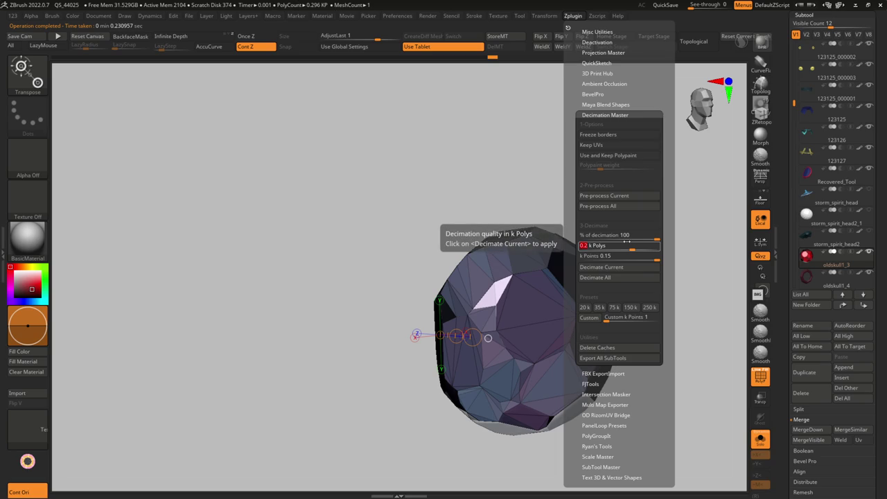
click(620, 267)
mouse_move(616, 273)
mouse_down()
mouse_move(569, 279)
mouse_move(591, 289)
mouse_move(491, 271)
mouse_up()
key(shift+ctrl+s)
key(shift+ctrl+s)
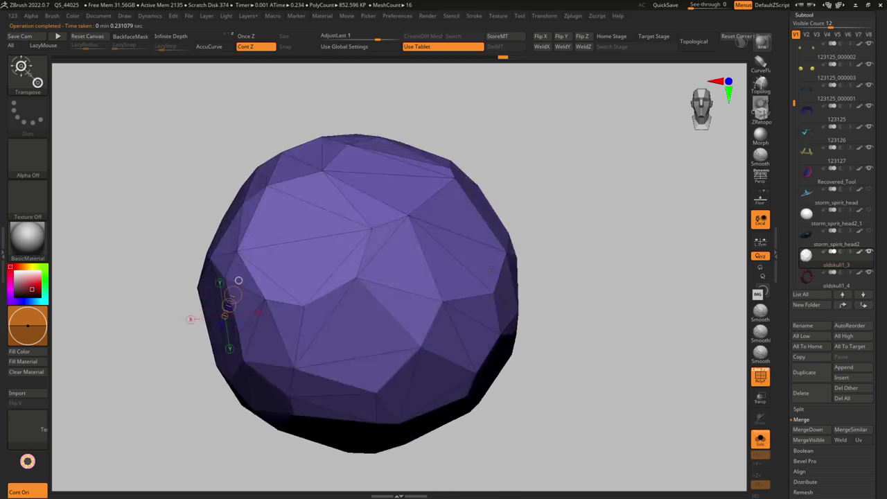
key(shift+g)
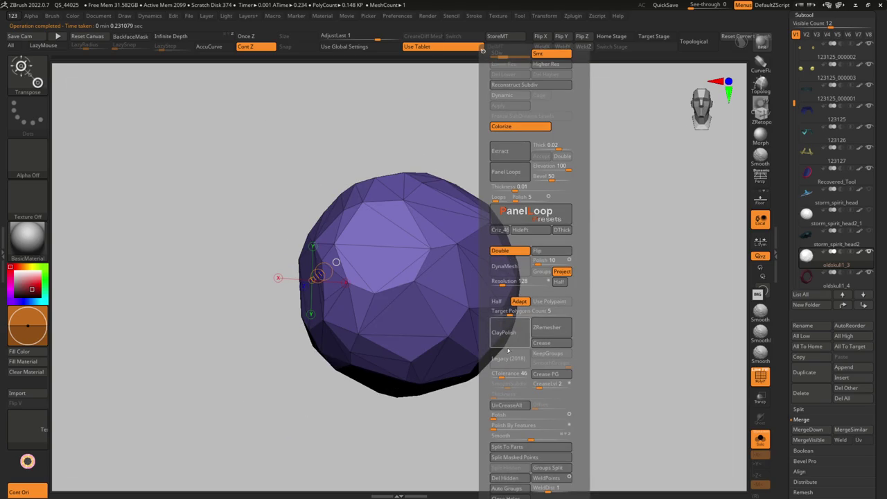
ZRemesher the gem, crease its facet edges, subdivide it, and check it within the belt.
click(548, 328)
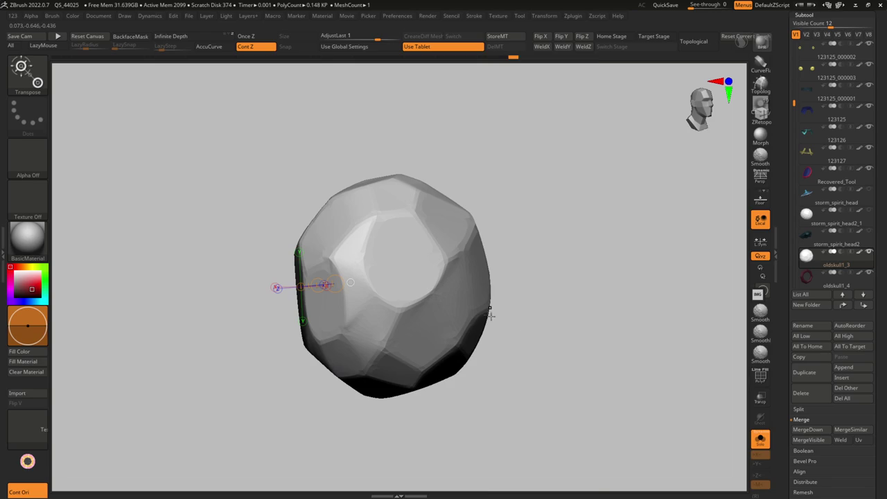
key(shift+g)
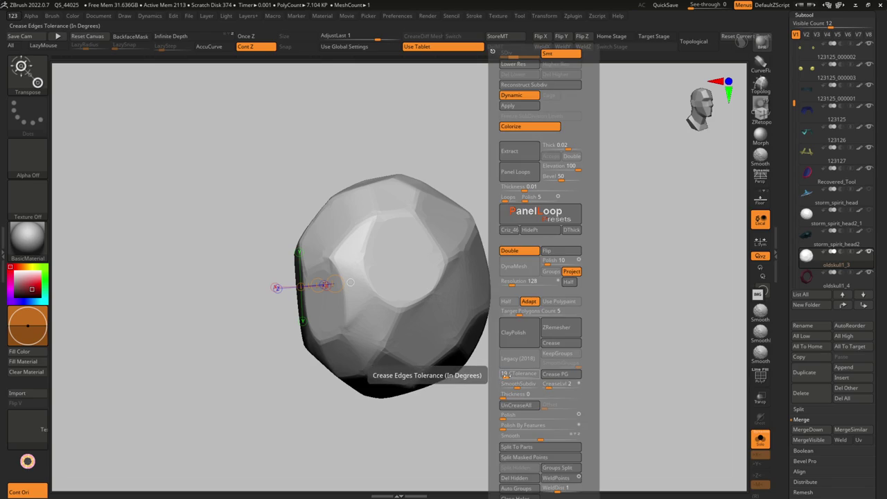
click(553, 343)
click(554, 383)
mouse_move(424, 323)
right_down()
mouse_move(463, 295)
mouse_move(607, 438)
right_up()
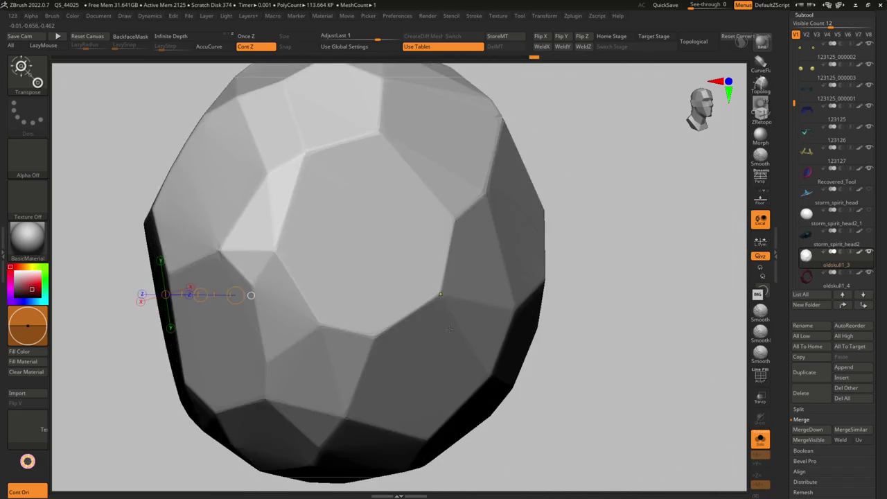
key(s)
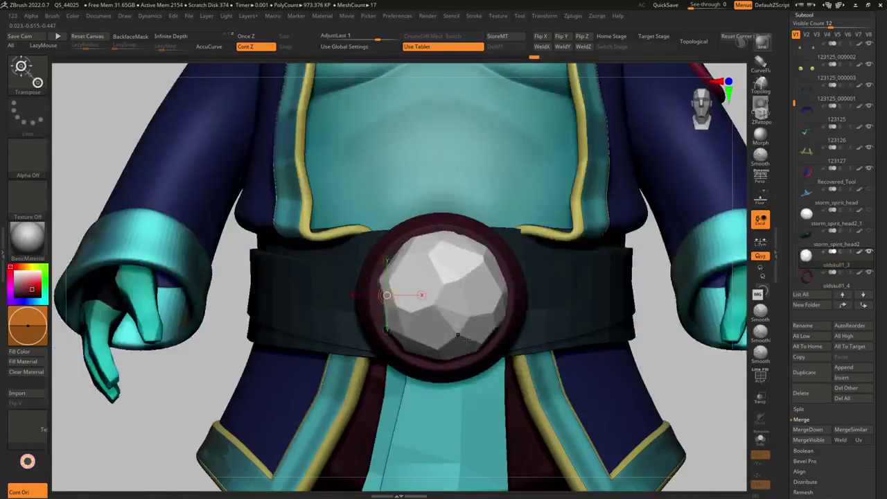
mouse_move(457, 335)
right_down()
mouse_move(454, 279)
mouse_move(443, 264)
right_up()
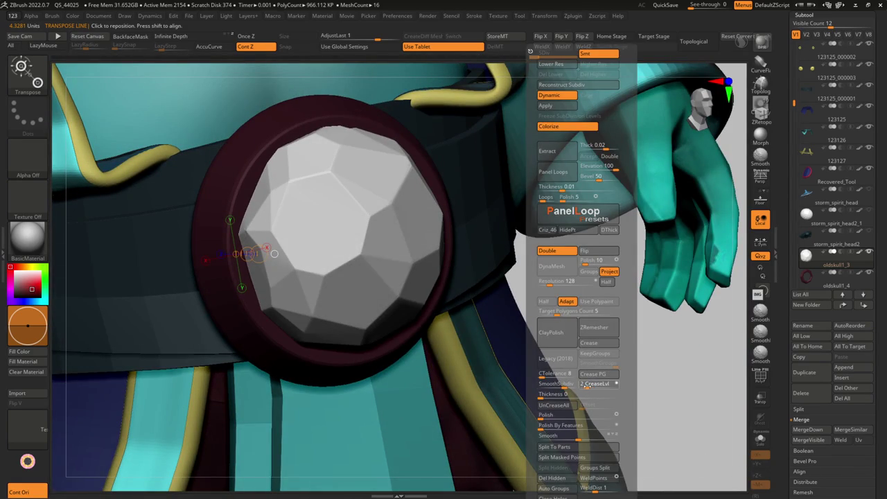
right_drag(444, 291, 405, 325)
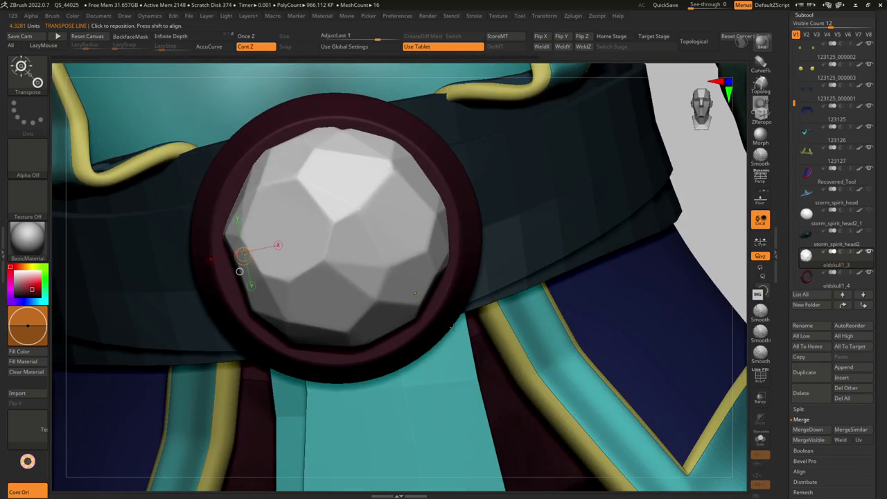
key(f)
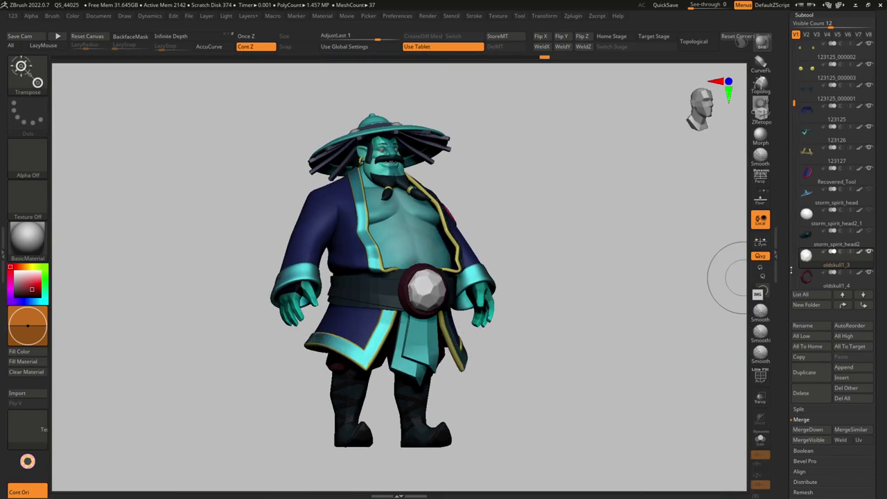
Zoom to the belt gem, isolate it with Solo, and show its dark red material.
ctrl+right_drag(633, 268, 564, 139)
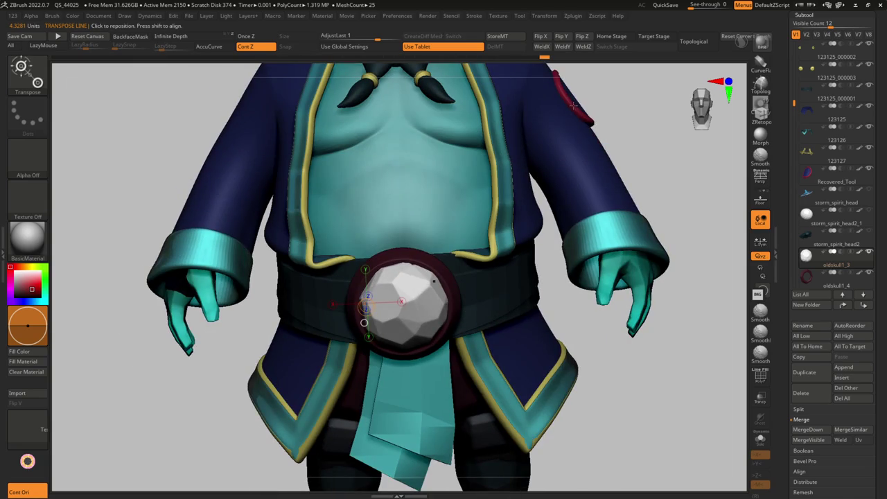
key(q)
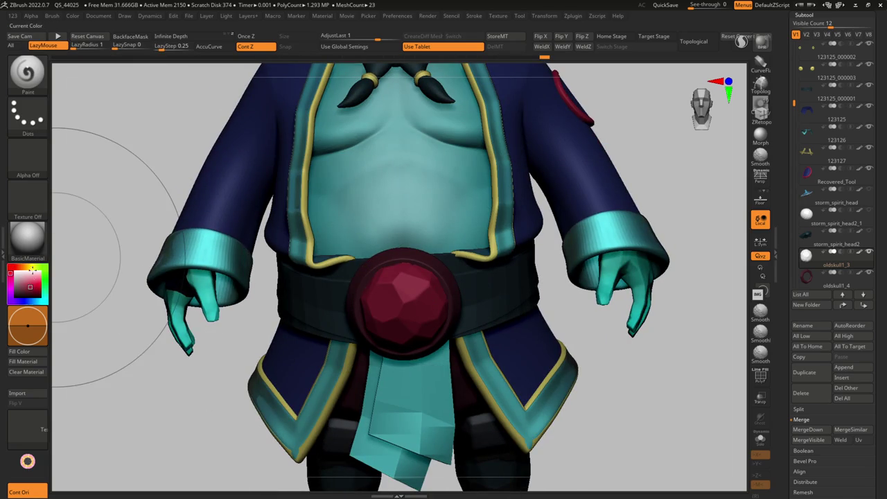
right_drag(416, 315, 424, 347)
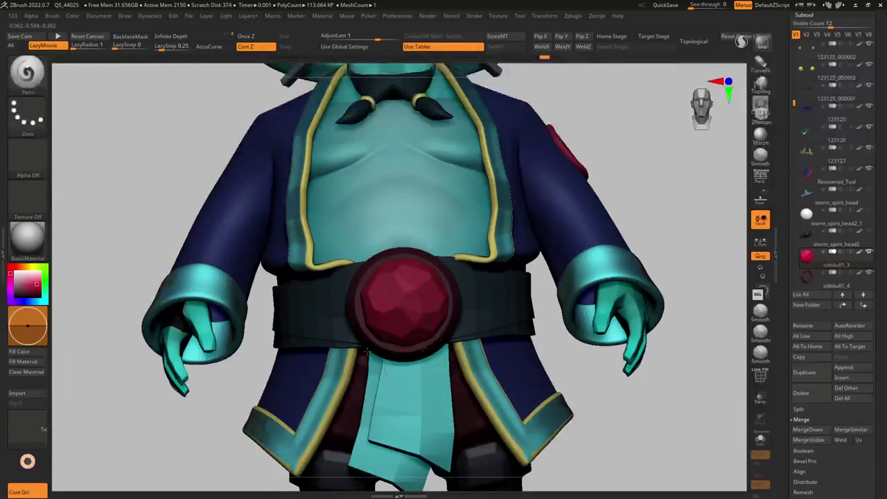
key(f)
mouse_move(475, 331)
right_down()
mouse_move(430, 333)
mouse_move(449, 345)
mouse_move(405, 318)
mouse_move(416, 312)
right_up()
key(ctrl+shift+f)
key(shift+f)
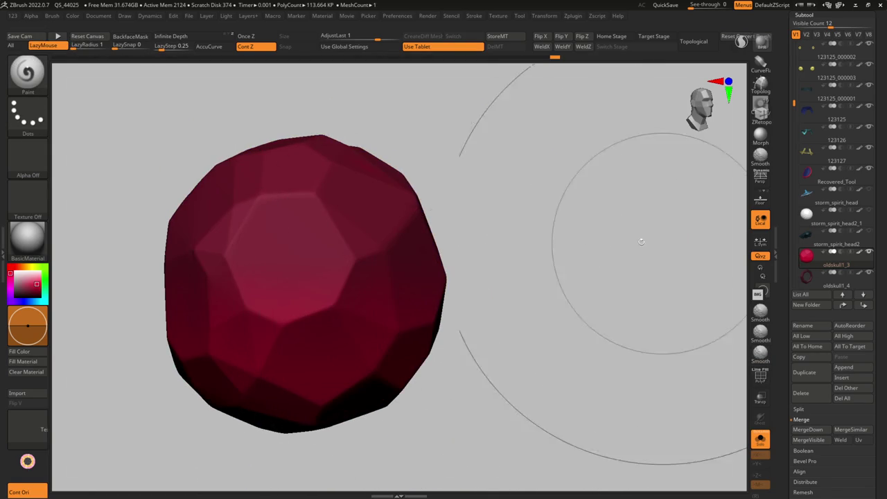
mouse_move(537, 275)
right_down()
mouse_move(392, 267)
mouse_move(392, 291)
mouse_move(391, 231)
mouse_move(406, 277)
mouse_move(429, 277)
right_up()
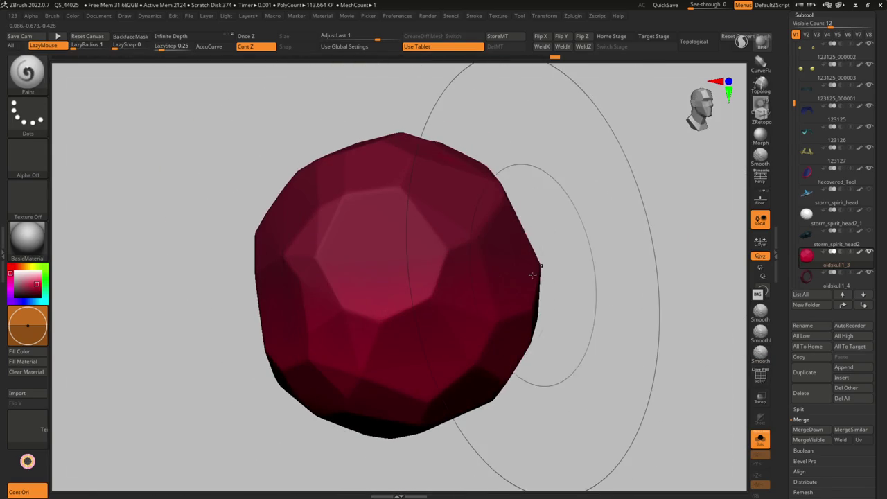
key(shift+g)
Raise the gem's crease level to 4.
key(shift+f)
key(shift+f)
key(shift+g)
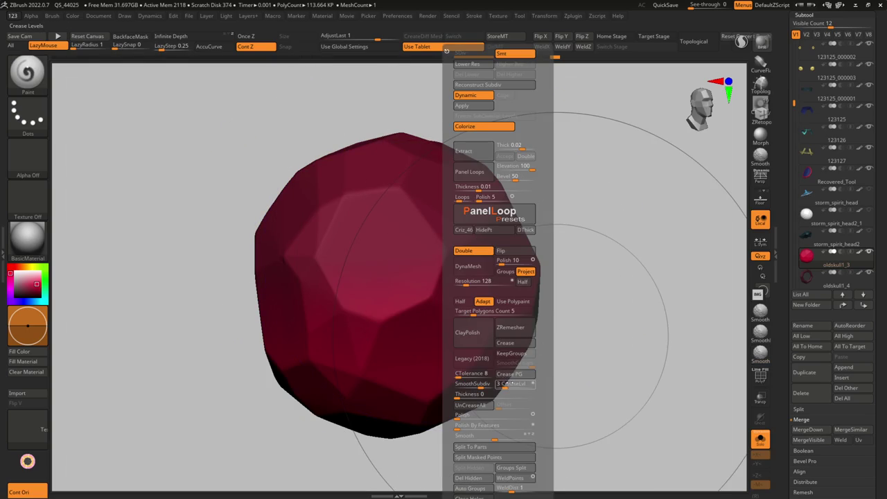
click(505, 384)
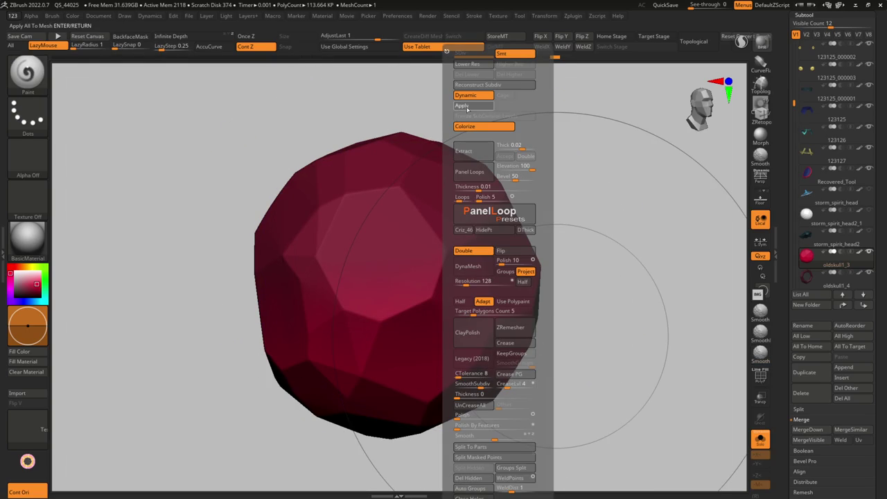
right_drag(382, 218, 526, 288)
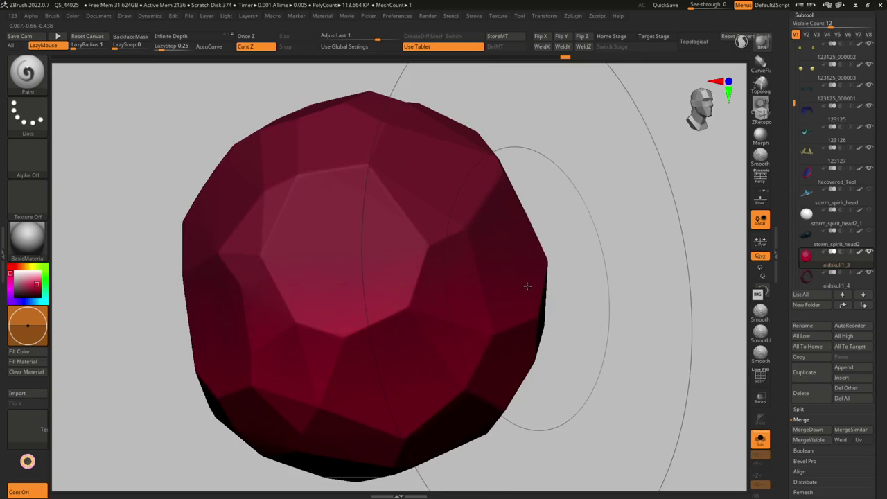
Apply the gem's subdivision and rebuild it as a DynaMesh at resolution 128.
key(space)
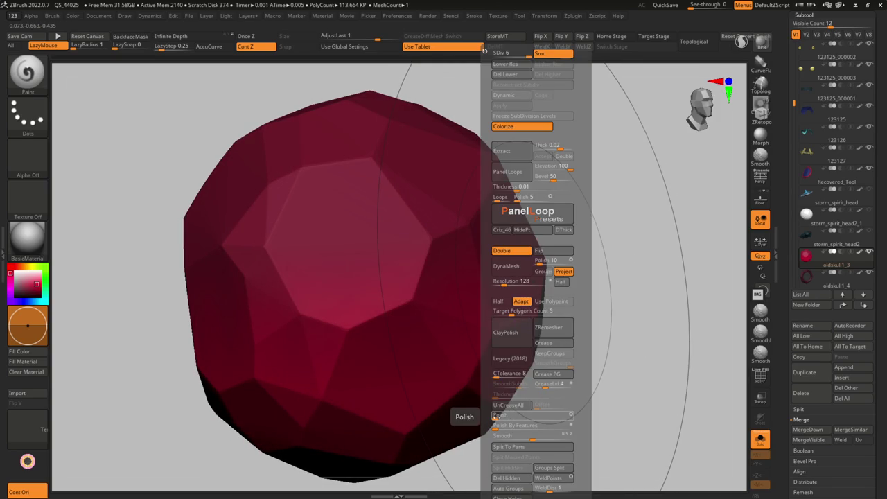
shift+drag(410, 336, 368, 333)
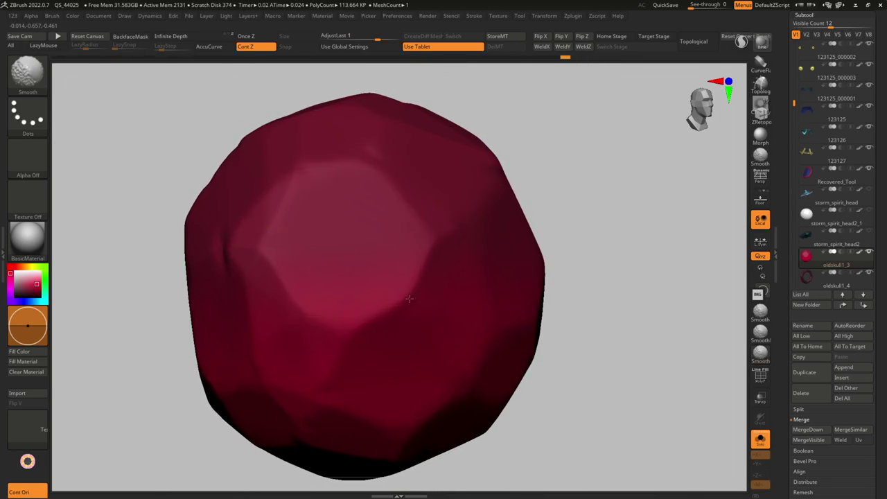
key(ctrl+z)
key(space)
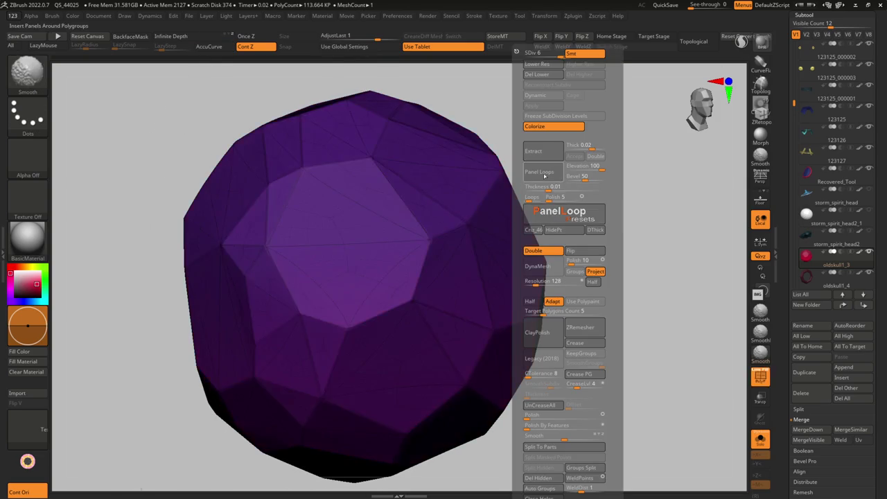
click(538, 74)
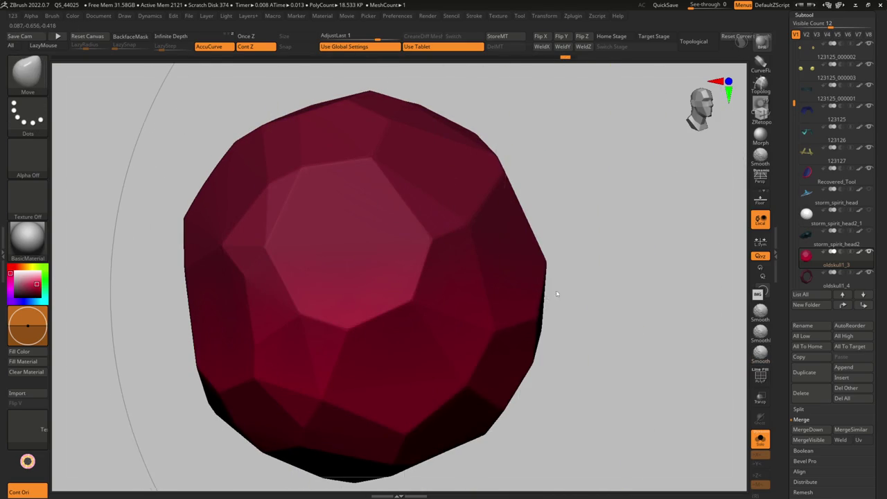
key(space)
click(542, 272)
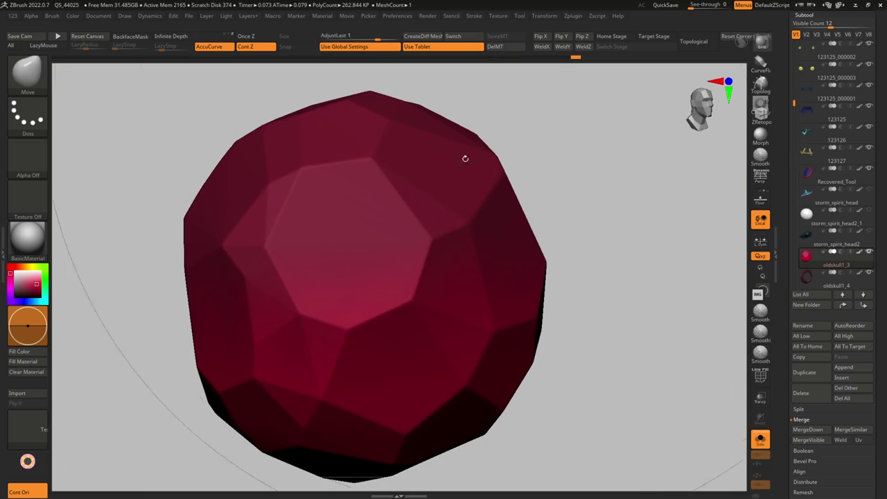
key(shift)
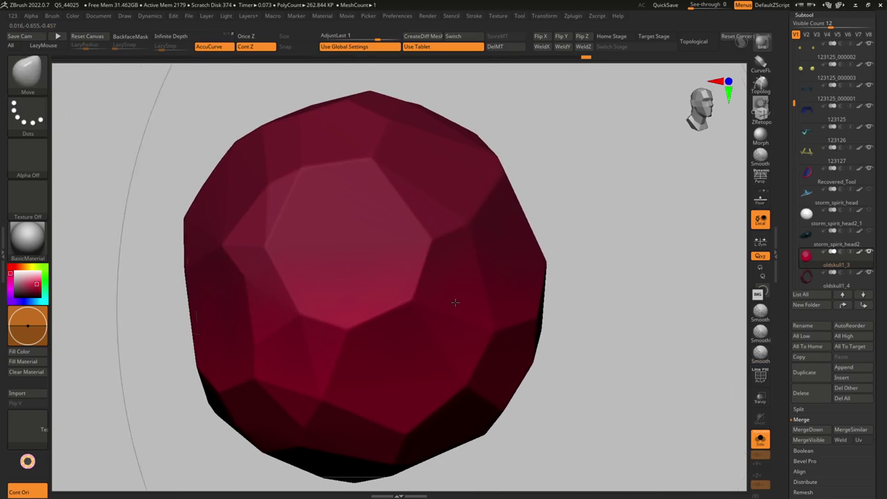
key(w)
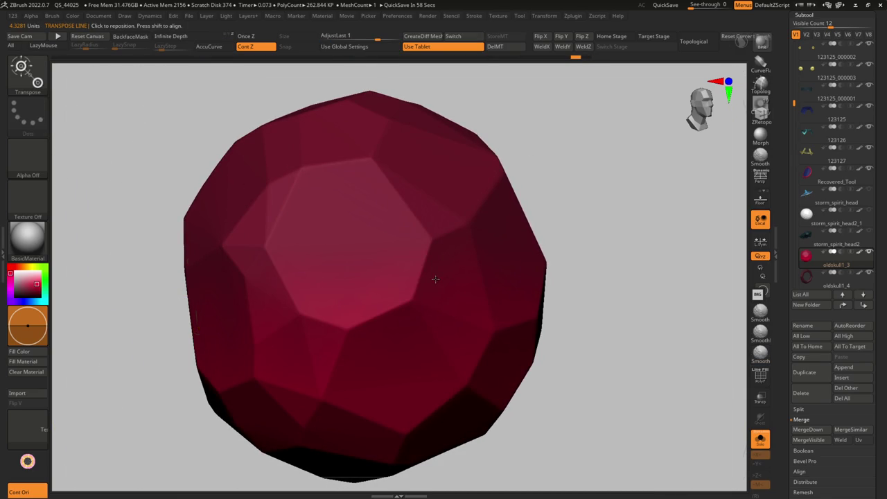
Smooth the gem's surface with a stronger smoothing brush.
scroll(881, 448, down, 5)
scroll(881, 448, down, 5)
scroll(881, 449, down, 3)
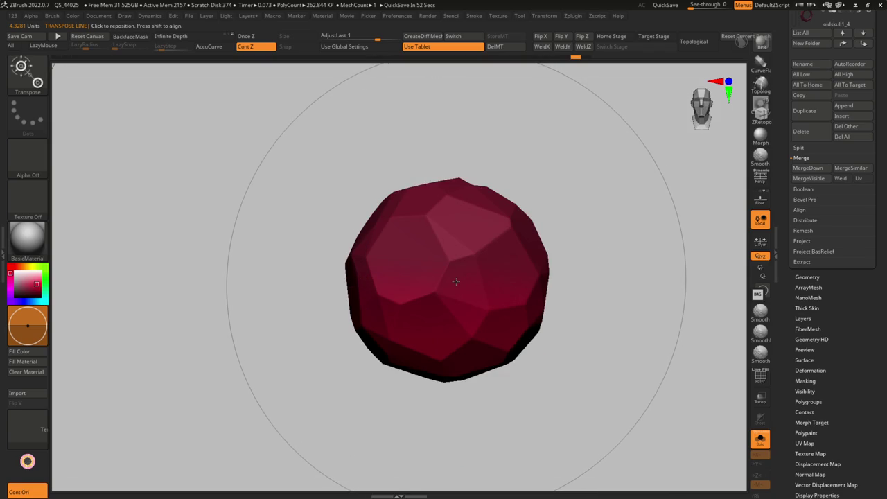
key(shift)
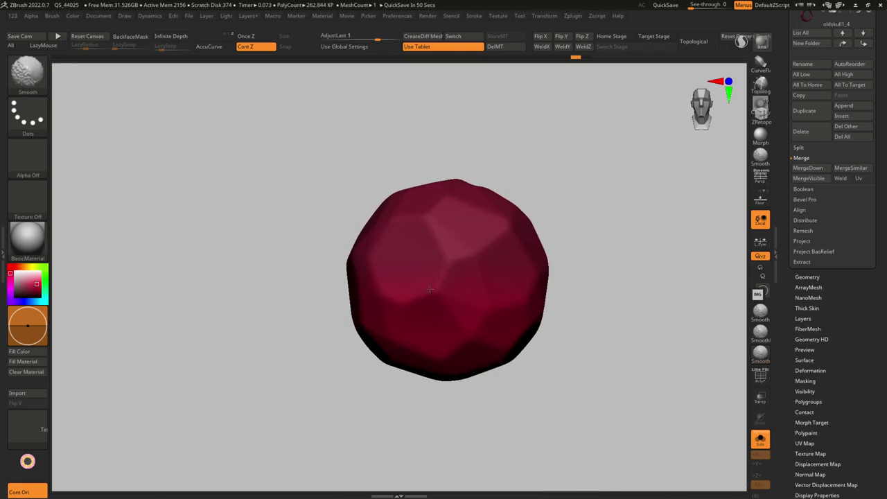
click(760, 332)
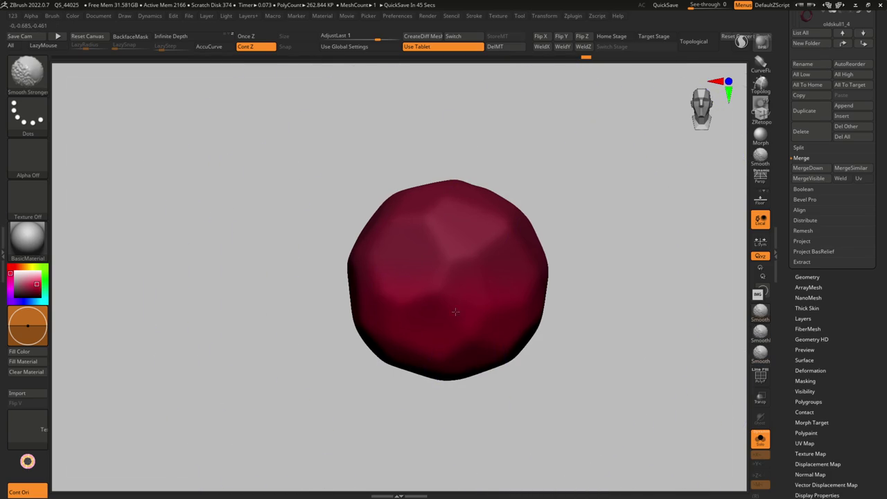
key(w)
drag(611, 275, 618, 275)
key(q)
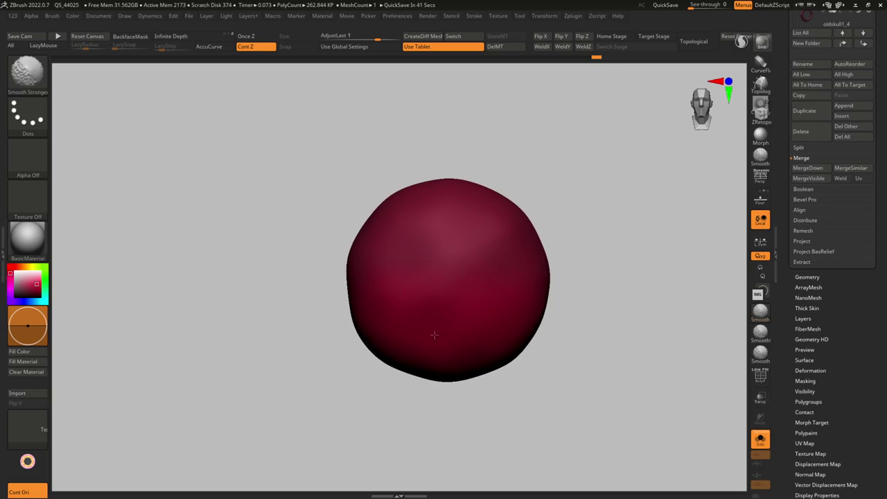
key(w)
key(q)
key(w)
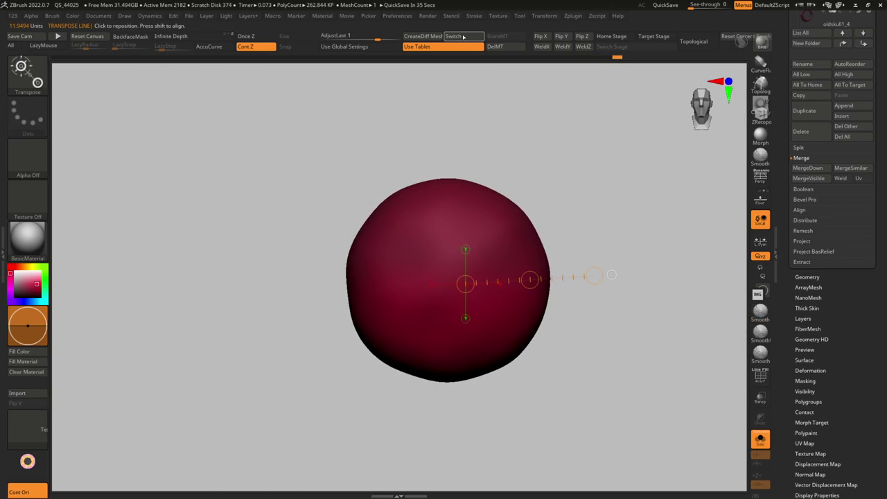
Toggle the gem between faceted and smooth, then drag AdjustLast to crater its panels.
click(462, 36)
click(461, 36)
click(461, 37)
click(462, 36)
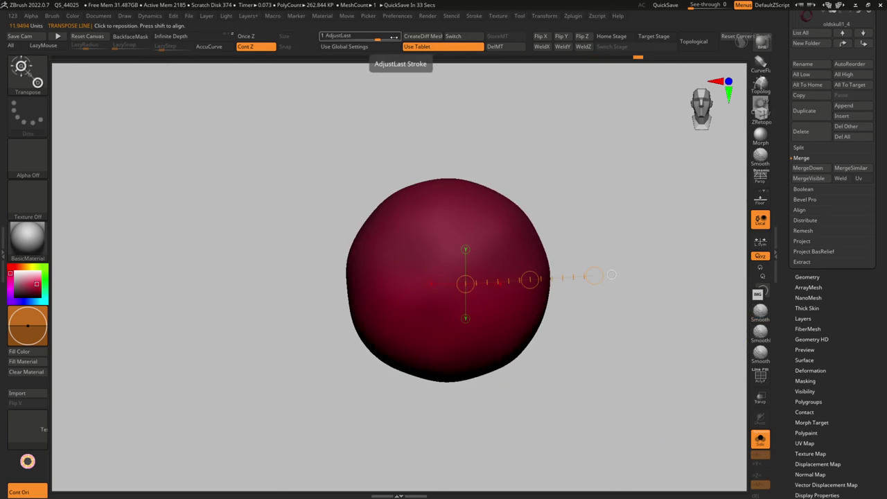
mouse_move(374, 39)
mouse_down()
mouse_move(333, 40)
mouse_move(377, 38)
mouse_up()
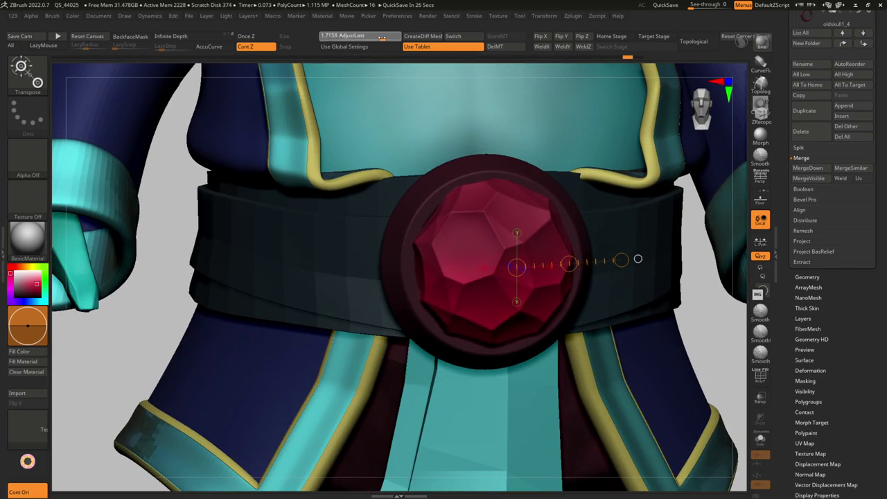
Switch the character's display material to GelShaderA and orbit around it.
key(f)
mouse_move(623, 346)
mouse_down()
mouse_move(405, 296)
mouse_move(208, 277)
mouse_up()
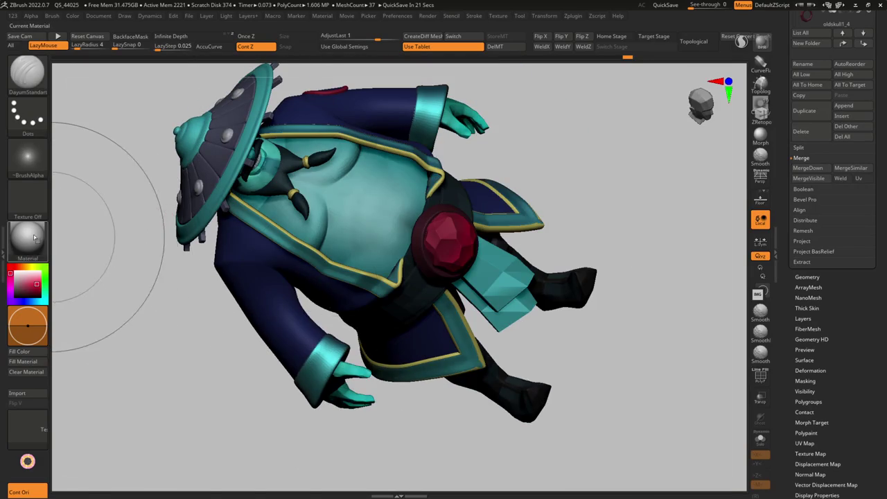
click(28, 239)
click(455, 393)
mouse_move(481, 168)
mouse_down()
mouse_move(486, 332)
mouse_move(408, 88)
mouse_up()
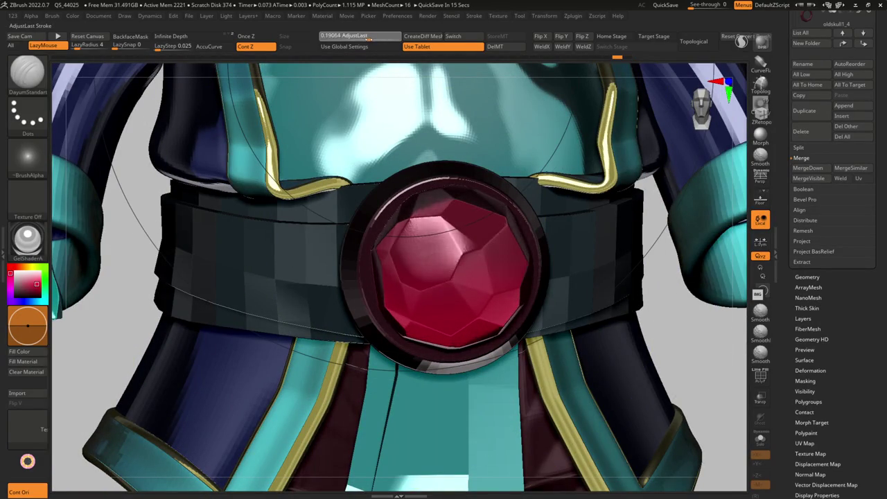
mouse_move(360, 208)
mouse_down()
mouse_move(541, 388)
mouse_move(555, 340)
mouse_move(513, 342)
mouse_up()
Zoom back onto the grey belt gem and preview it with dynamic subdivision.
key(space)
key(f)
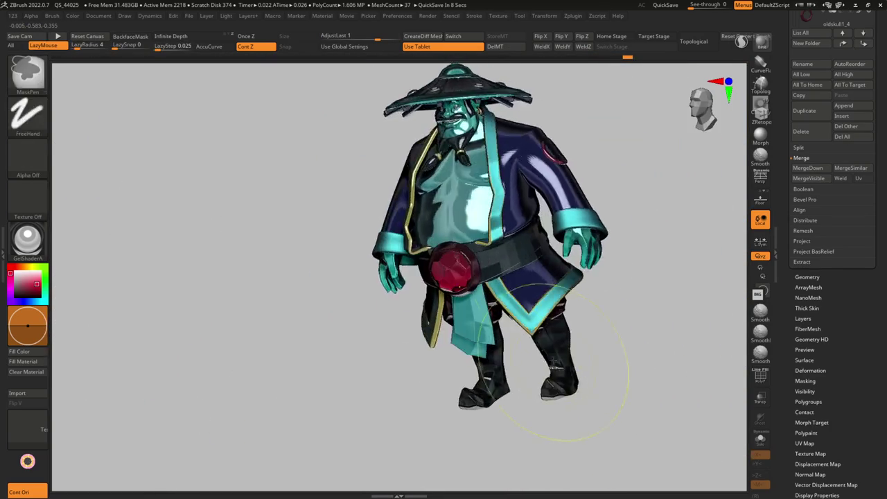
drag(515, 296, 527, 376)
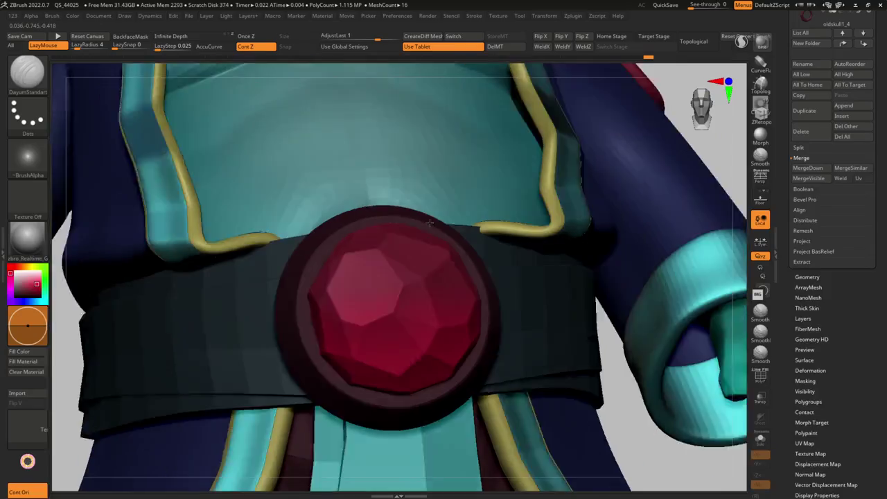
key(f)
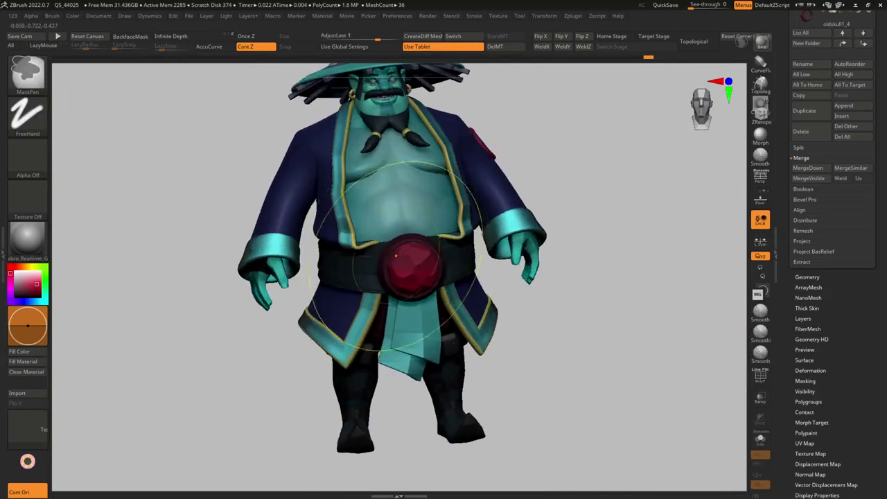
mouse_move(438, 208)
alt+mouse_down()
mouse_move(438, 319)
mouse_move(406, 280)
mouse_move(441, 289)
mouse_move(430, 241)
mouse_move(482, 284)
mouse_move(489, 317)
alt+mouse_up()
key(ctrl)
key(d)
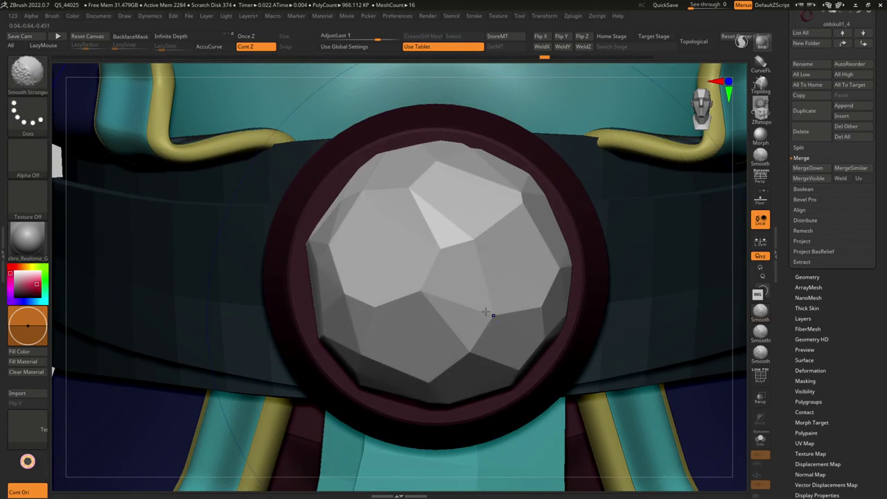
Toggle the polygon wireframe and smooth the front of the belt gem.
key(shift+f)
key(shift+f)
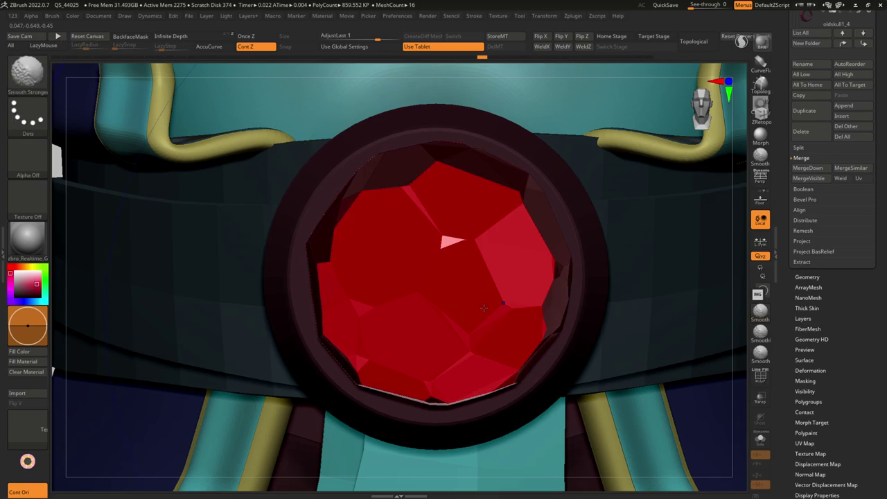
key(shift+f)
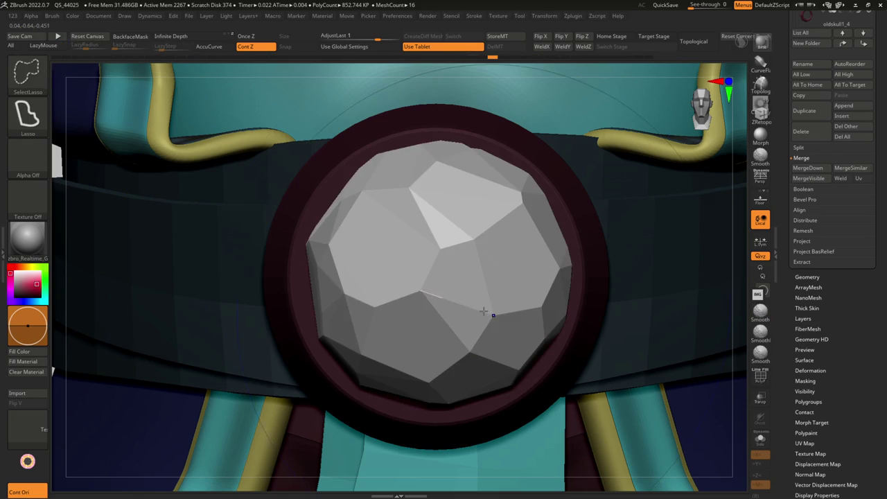
key(ctrl+w)
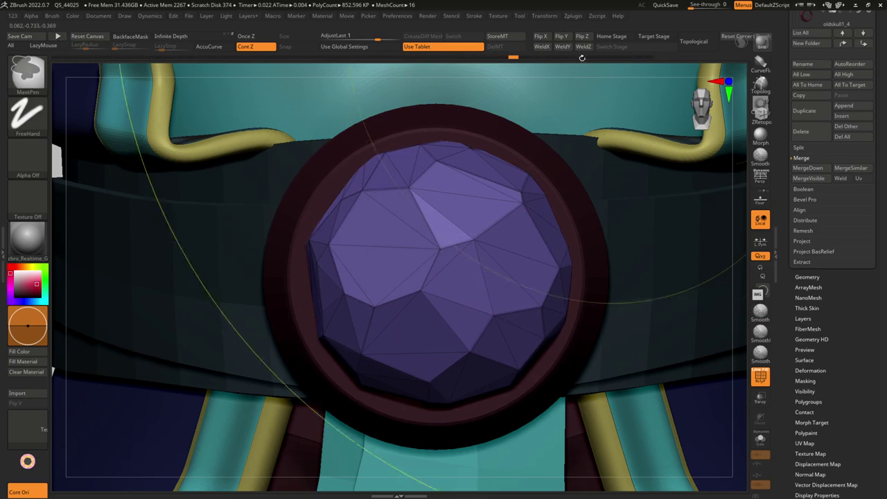
key(shift+f)
shift+drag(554, 149, 443, 263)
scroll(508, 229, up, 2)
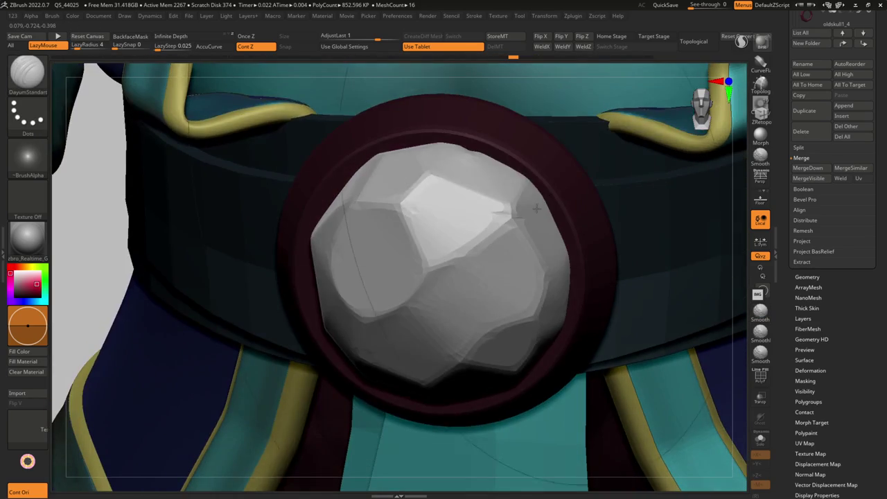
key(shift+f)
drag(508, 228, 526, 346)
shift+drag(416, 277, 530, 360)
Compare the gem with dynamic subdivision off and on, from a three-quarter view.
key(g)
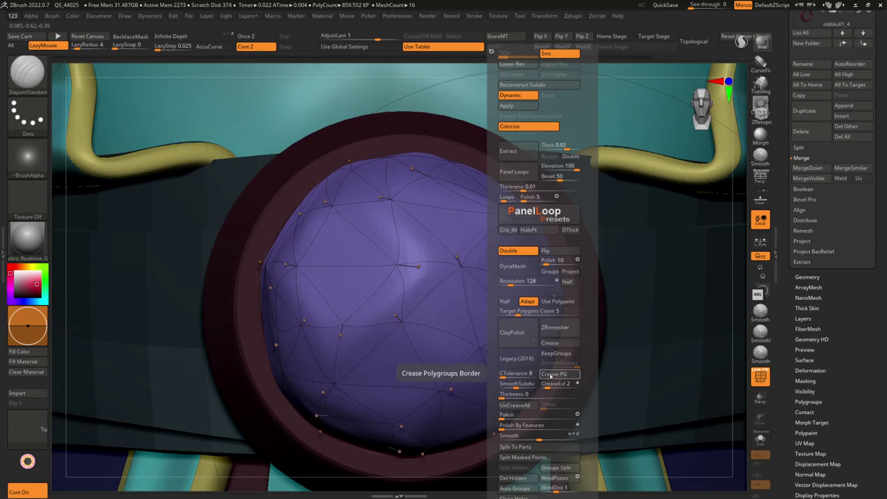
key(shift+d)
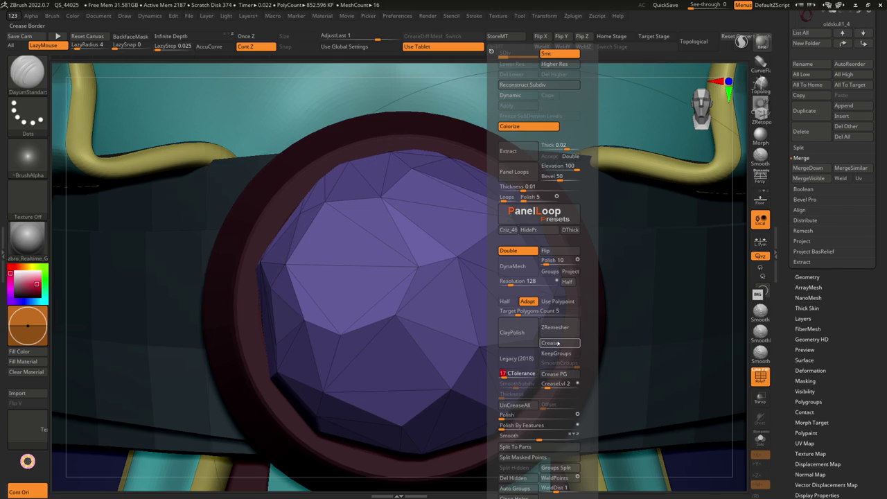
key(d)
scroll(471, 341, down, 3)
key(g)
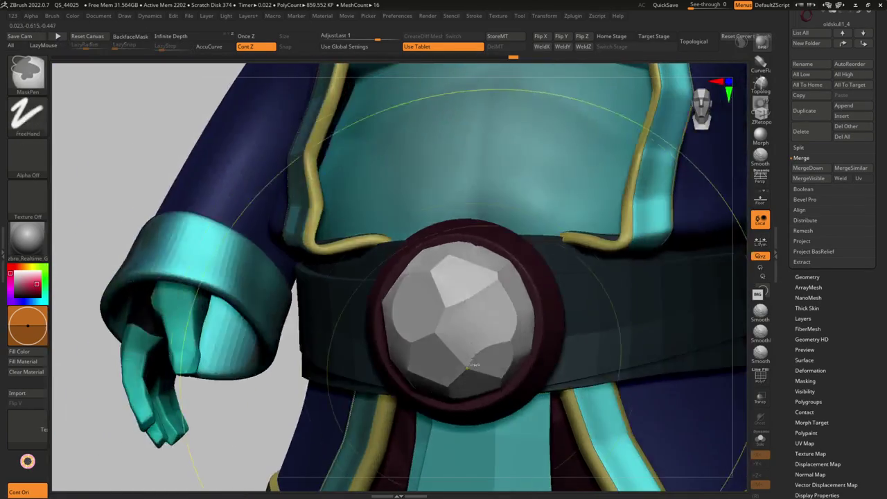
scroll(456, 319, down, 5)
drag(388, 333, 435, 350)
scroll(435, 350, up, 3)
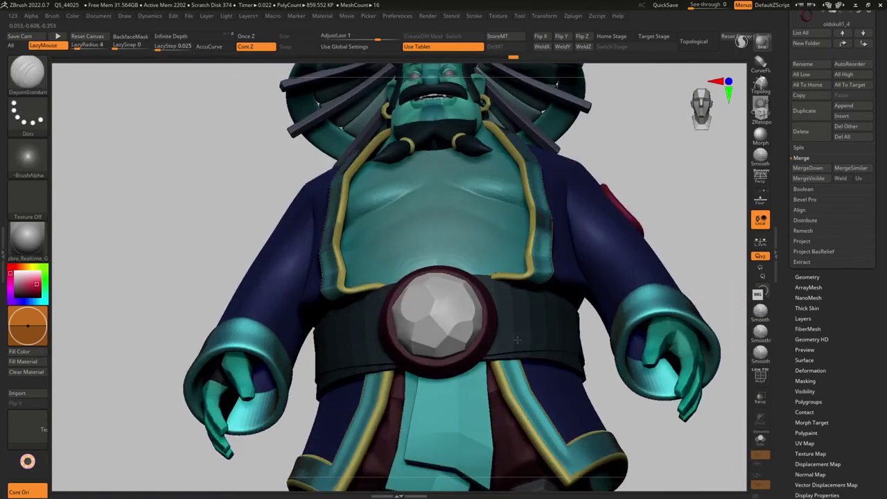
scroll(435, 350, up, 2)
scroll(485, 333, up, 2)
Set SmoothSubdiv to 3 and crease the facet borders at 16-degree crease tolerance.
key(g)
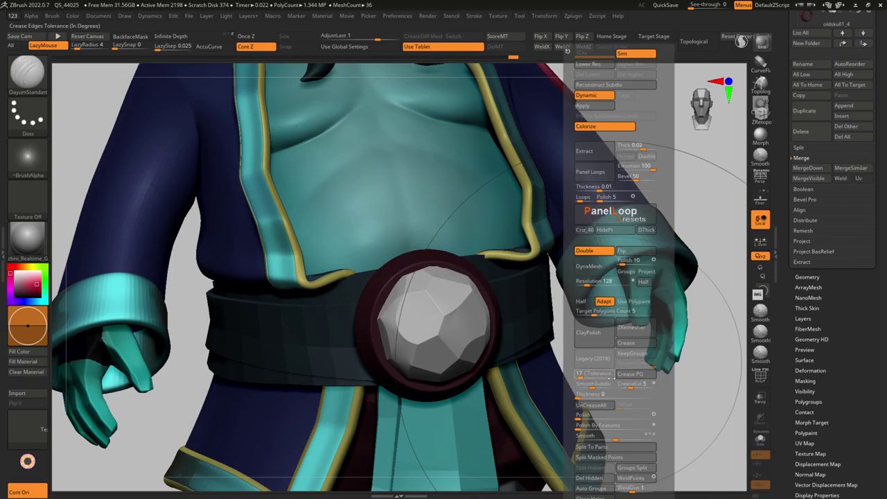
click(578, 383)
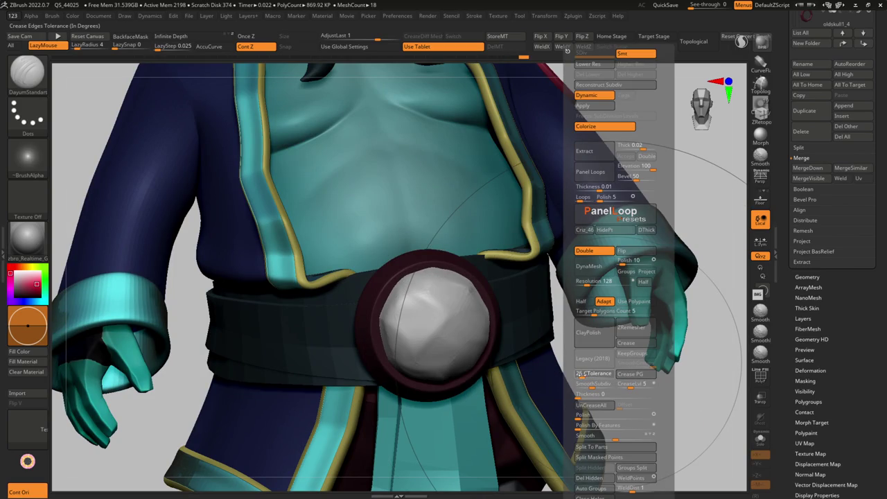
click(625, 345)
scroll(416, 291, down, 4)
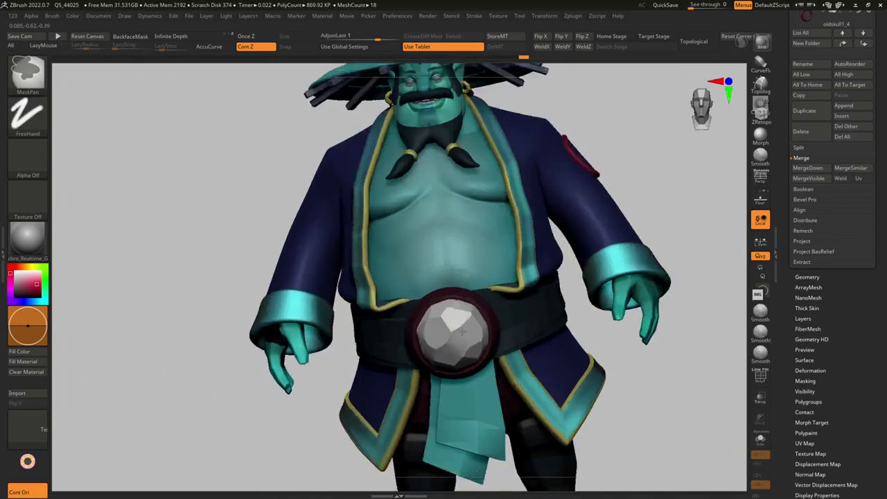
scroll(415, 291, up, 5)
key(g)
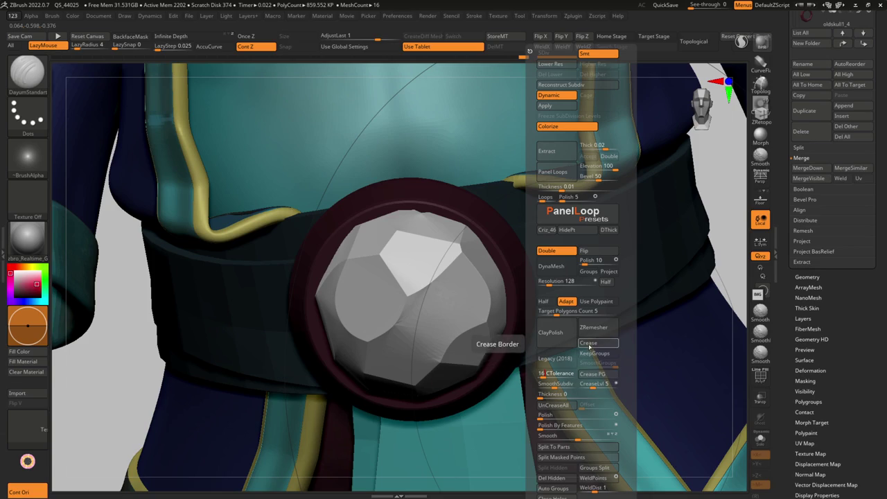
drag(515, 341, 412, 358)
scroll(475, 340, down, 3)
scroll(460, 320, up, 2)
Switch to the ZModeler brush and bring up its Edge Actions.
key(b)
key(z)
key(m)
scroll(460, 320, up, 2)
key(space)
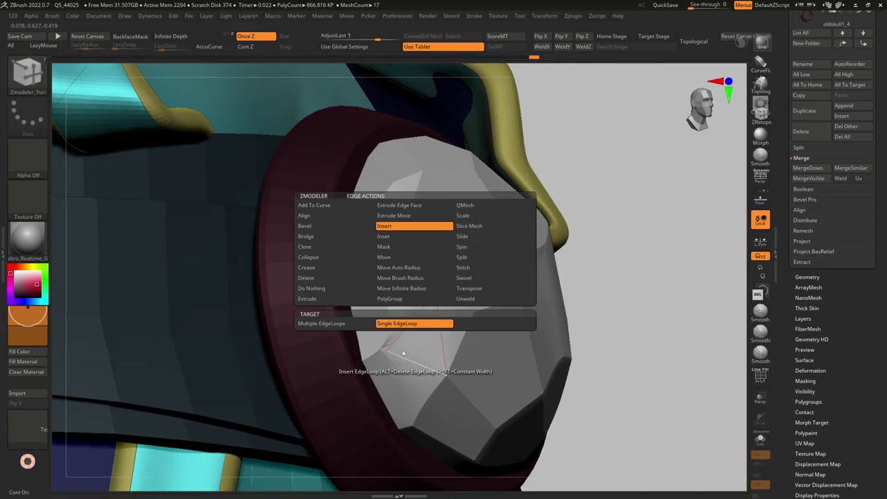
Insert a single edge loop across the belt gem with ZModeler's Insert EdgeLoop.
click(323, 276)
click(321, 324)
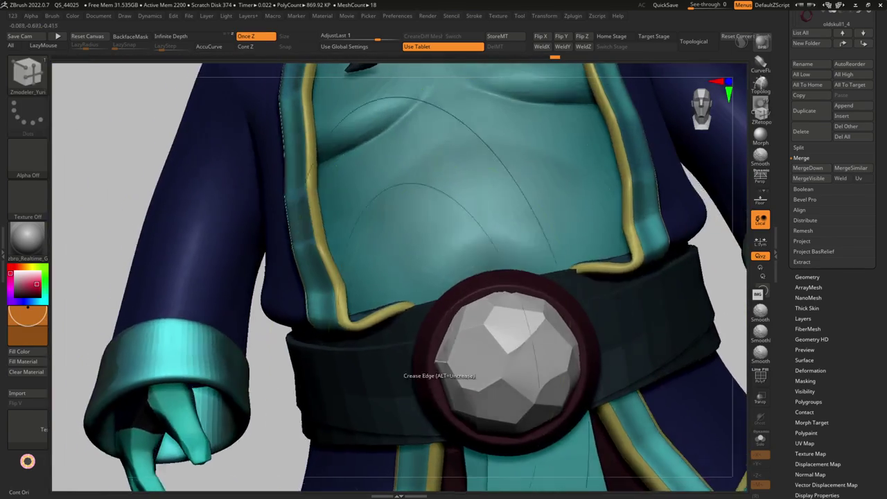
right_drag(438, 374, 442, 317)
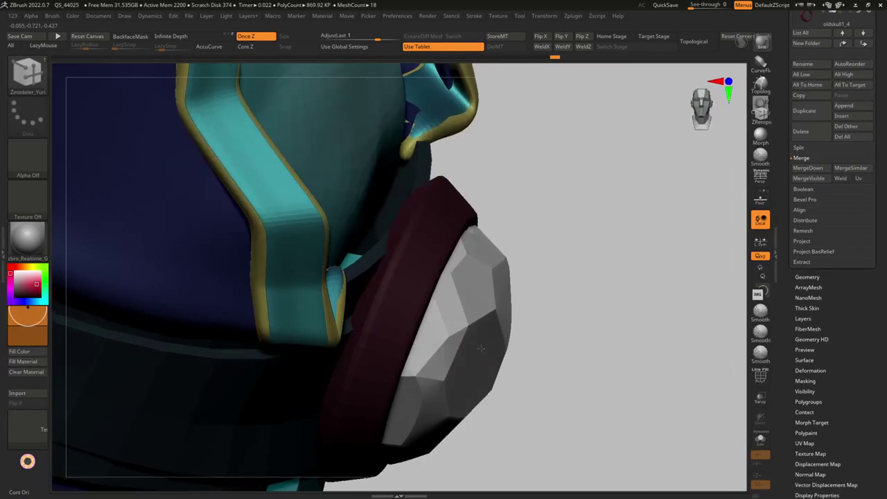
mouse_move(447, 350)
right_down()
mouse_move(513, 325)
mouse_move(491, 320)
mouse_move(500, 320)
mouse_move(465, 297)
mouse_move(514, 293)
mouse_move(510, 311)
mouse_move(523, 326)
mouse_move(495, 329)
right_up()
alt+click(524, 325)
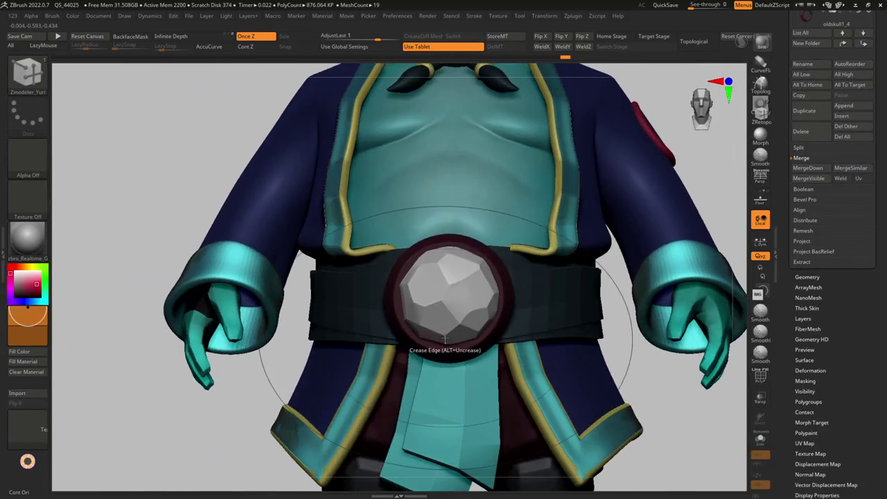
mouse_move(454, 337)
right_down()
mouse_move(449, 347)
mouse_move(493, 289)
mouse_move(410, 303)
right_up()
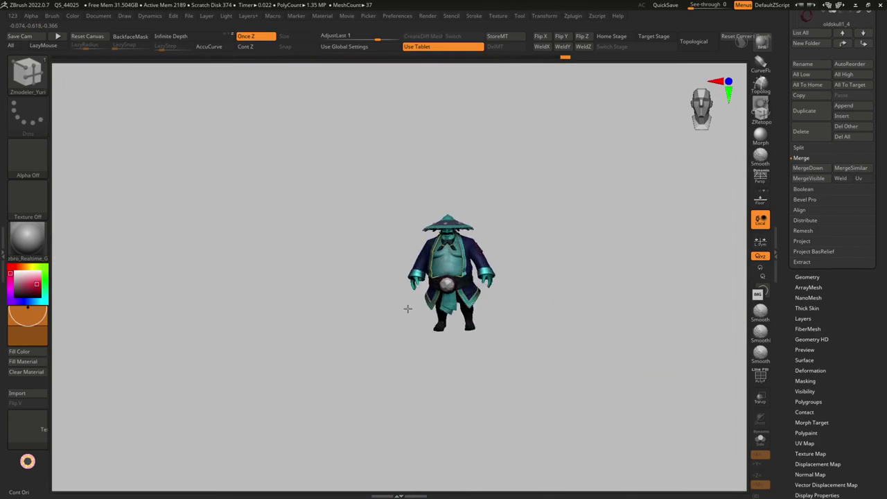
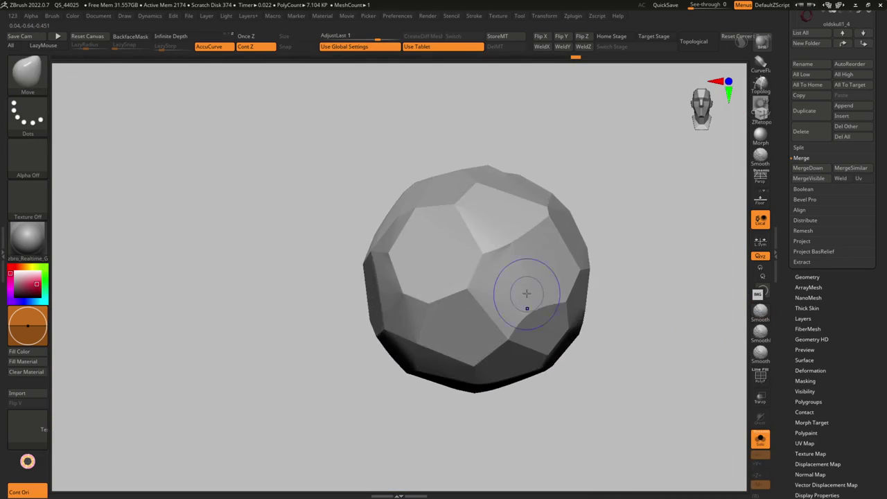
Subdivide the faceted gem a couple of times from the Geometry palette.
right_drag(516, 278, 542, 154)
key(g)
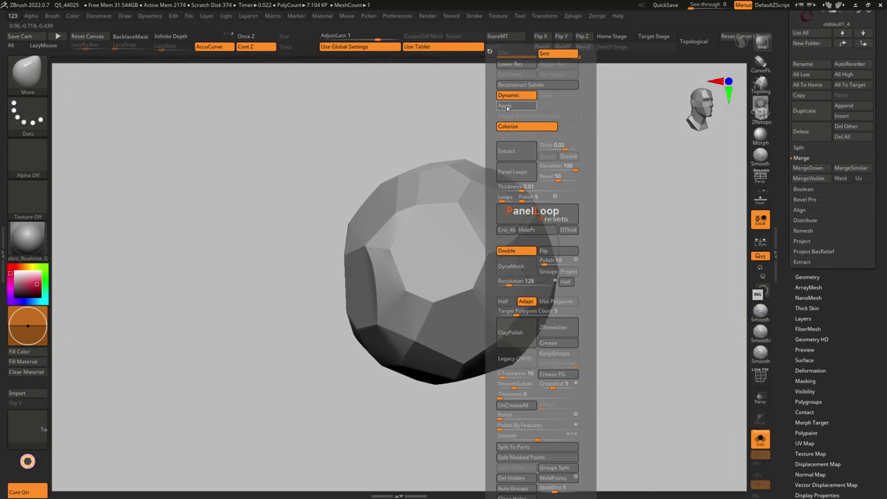
mouse_move(446, 185)
right_down()
mouse_move(451, 212)
mouse_move(437, 231)
right_up()
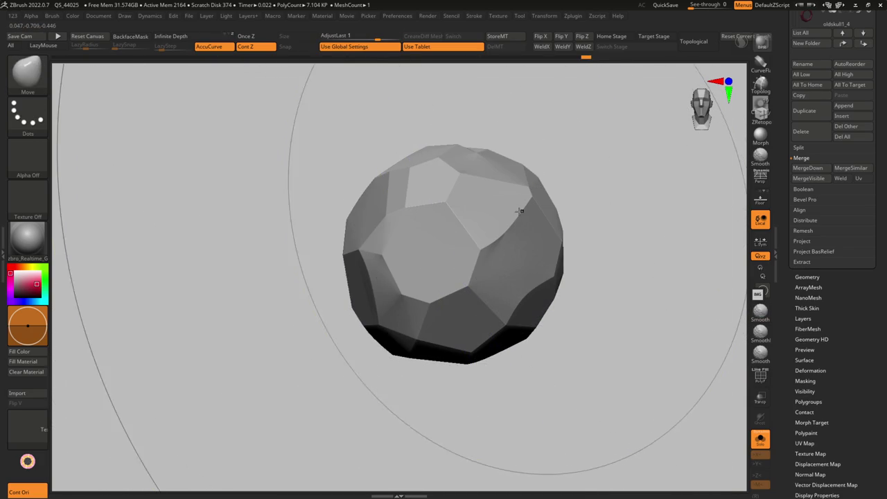
key(ctrl)
key(g)
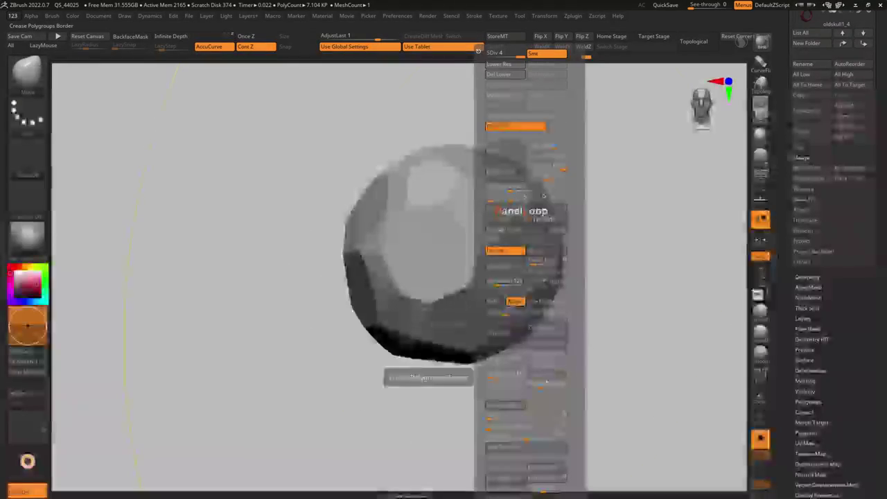
mouse_move(457, 277)
right_down()
mouse_move(485, 298)
mouse_move(472, 283)
mouse_move(458, 299)
right_up()
key(g)
key(ctrl+d)
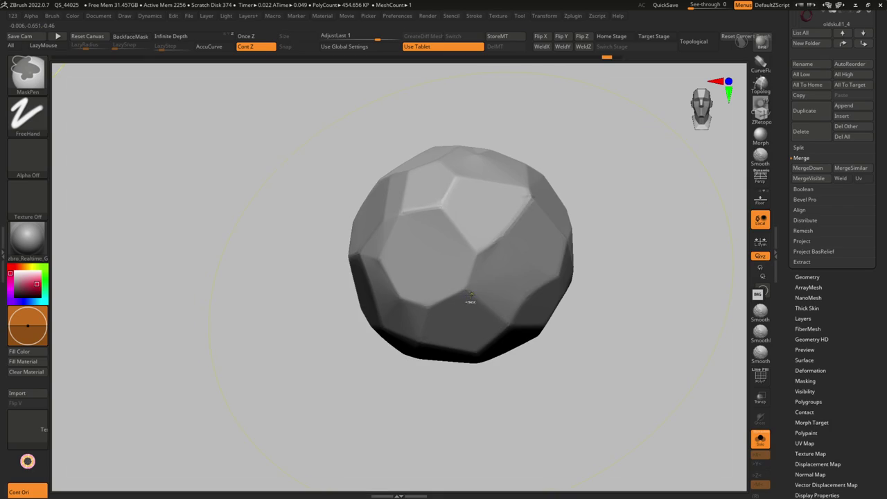
key(g)
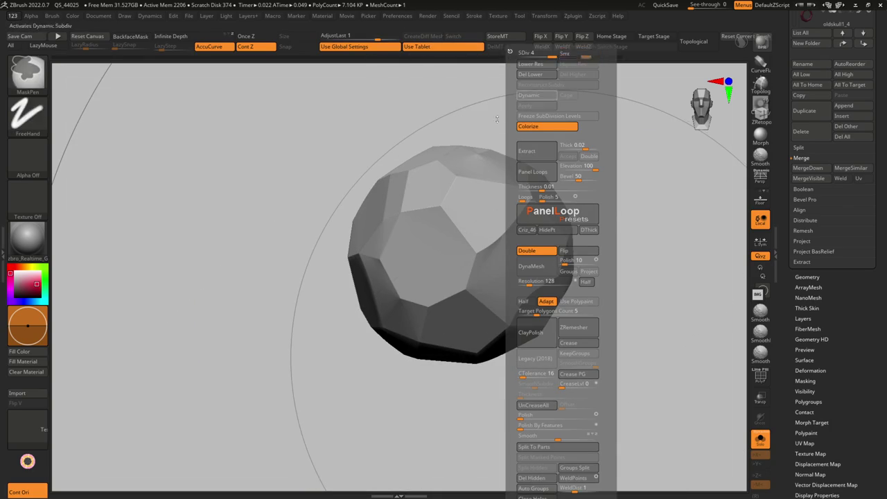
Try softening the gem's creased edges at a higher level, then undo back to the faceted base.
key(g)
click(619, 64)
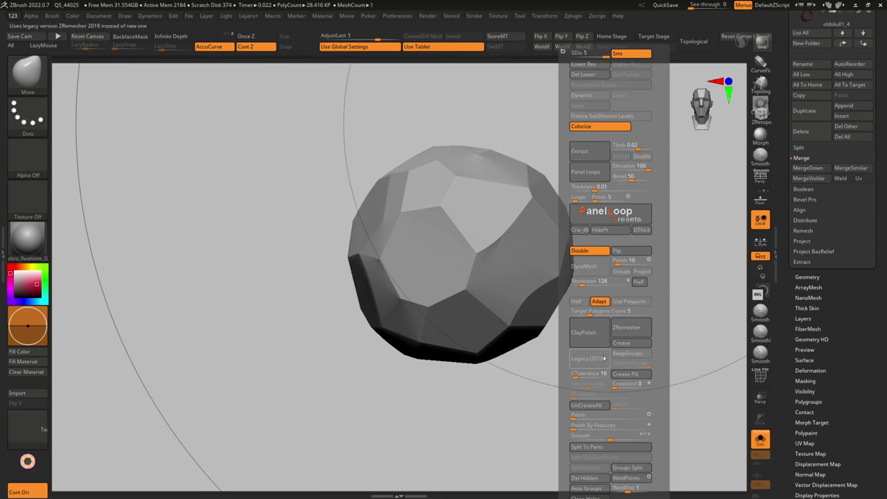
click(582, 406)
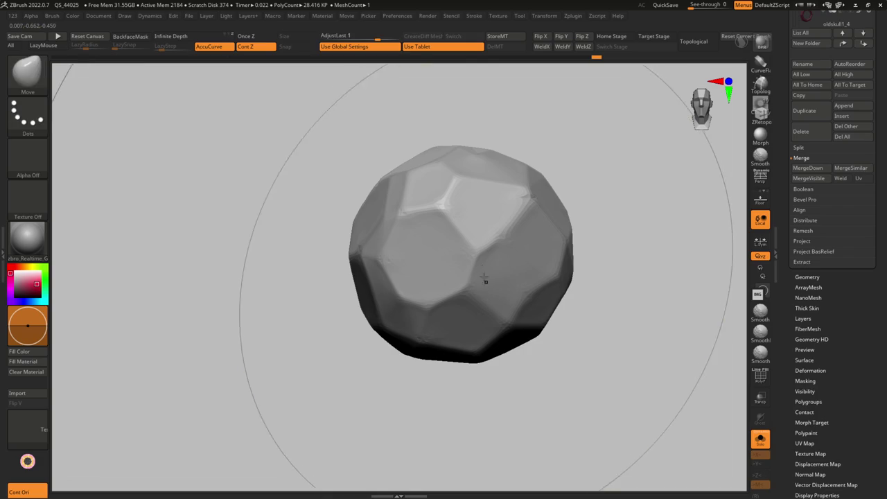
shift+drag(485, 281, 509, 271)
key(ctrl+z)
key(ctrl+z)
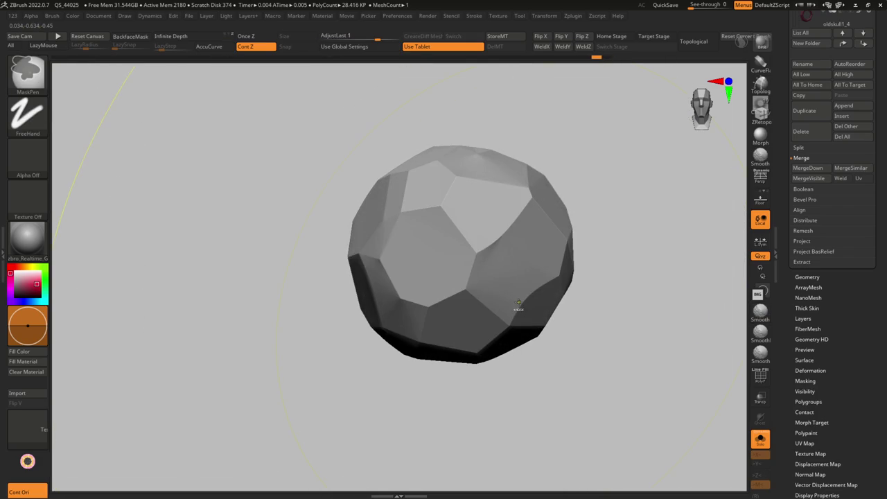
key(g)
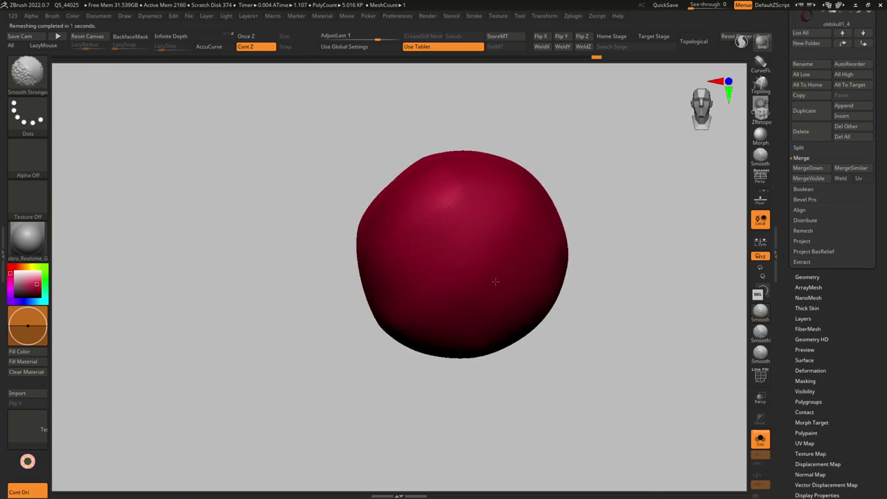
key(ctrl+z)
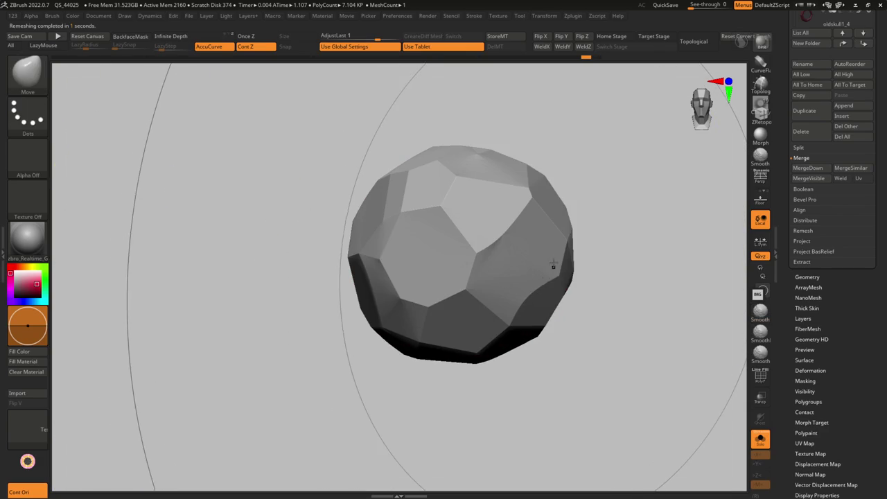
key(g)
ZRemesh the gem at a lower target count and enable Freeze SubDivision Levels.
click(544, 116)
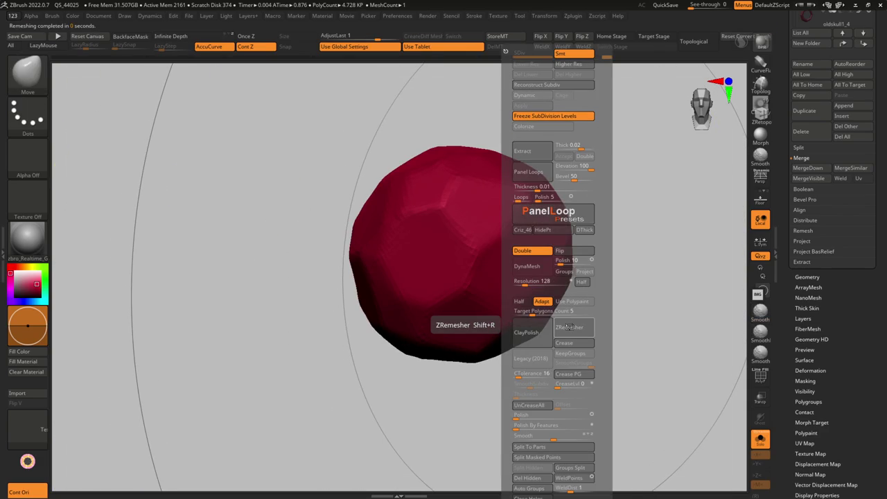
drag(536, 317, 530, 313)
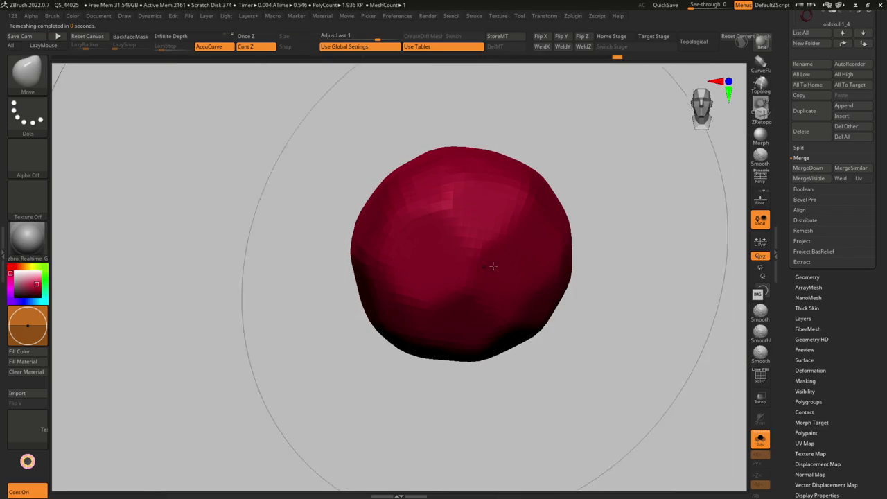
key(ctrl)
key(space)
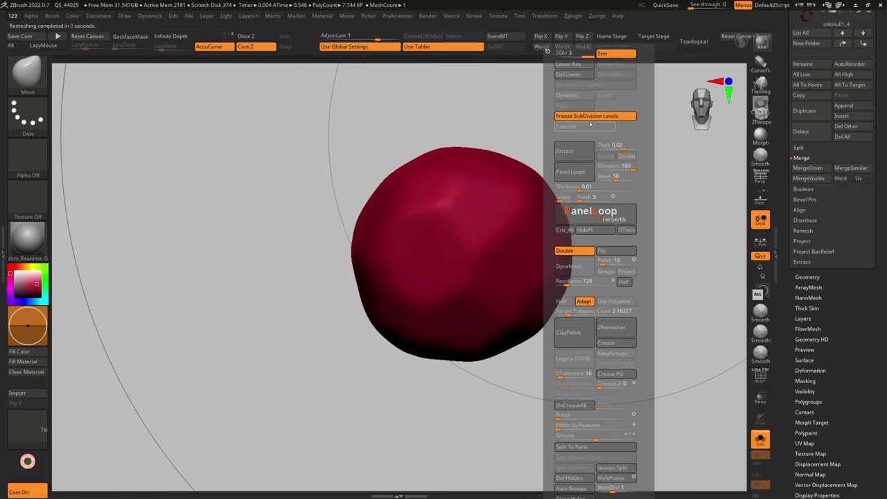
click(578, 116)
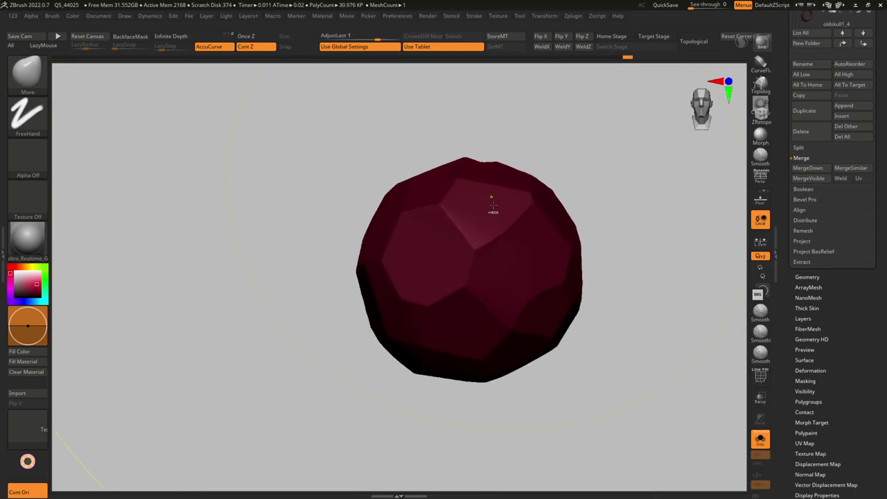
key(ctrl+d)
key(space)
click(577, 118)
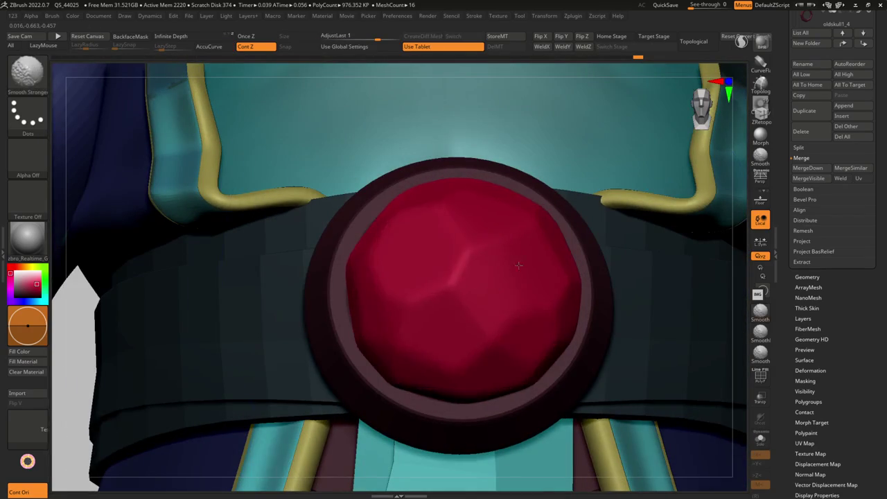
Store the current smooth gem as a morph target and reframe on the belt.
right_drag(466, 279, 528, 264)
click(497, 36)
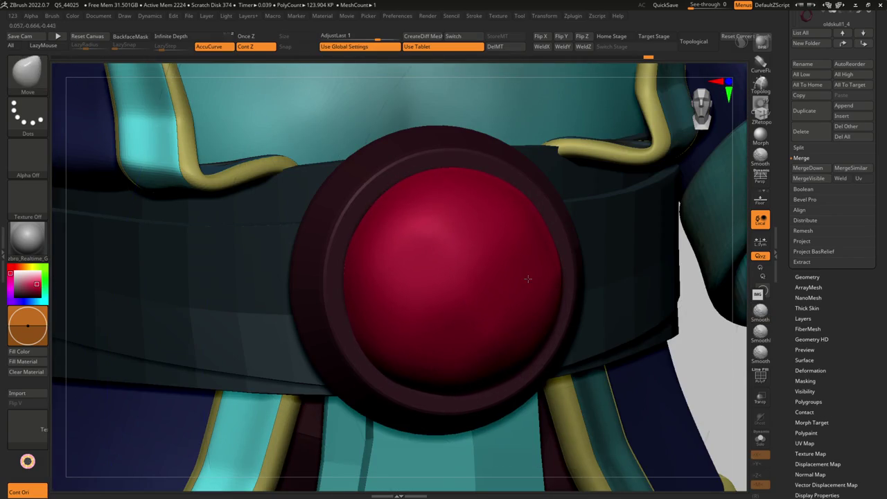
right_drag(528, 278, 505, 273)
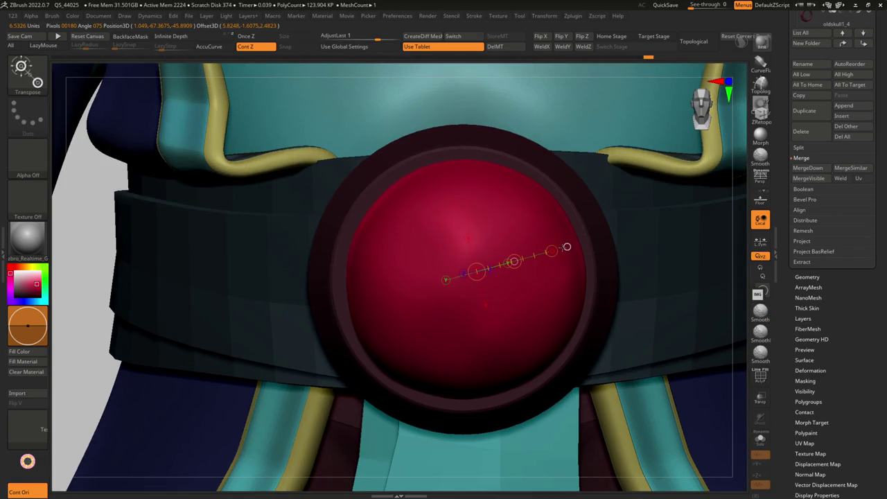
right_drag(566, 247, 485, 264)
key(f)
mouse_move(463, 291)
alt+right_down()
mouse_move(462, 270)
mouse_move(474, 301)
mouse_move(457, 298)
mouse_move(485, 305)
mouse_move(490, 319)
mouse_move(625, 123)
alt+right_up()
key(w)
key(q)
key(w)
key(shift+f)
key(shift+f)
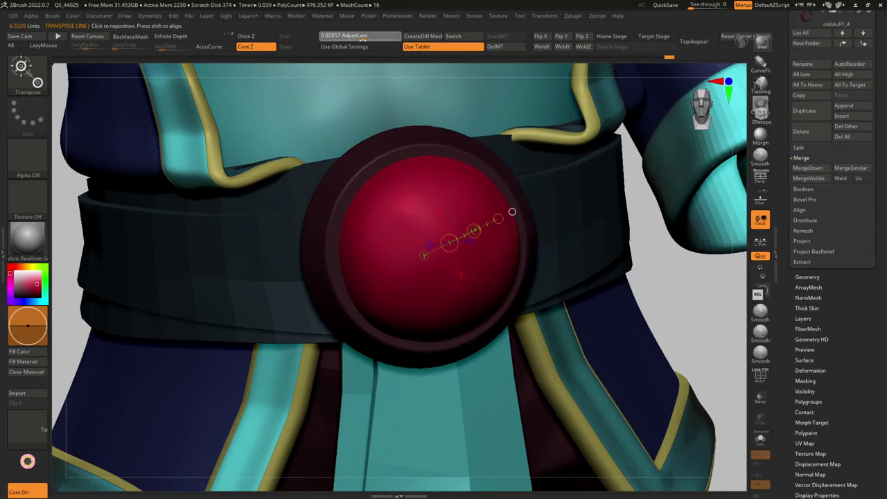
Swap in the faceted gem with Switch, tweak AdjustLast, and undo the extra duplicated pieces.
click(463, 37)
drag(377, 35, 372, 40)
mouse_move(427, 145)
ctrl+right_down()
mouse_move(373, 215)
mouse_move(379, 192)
ctrl+right_up()
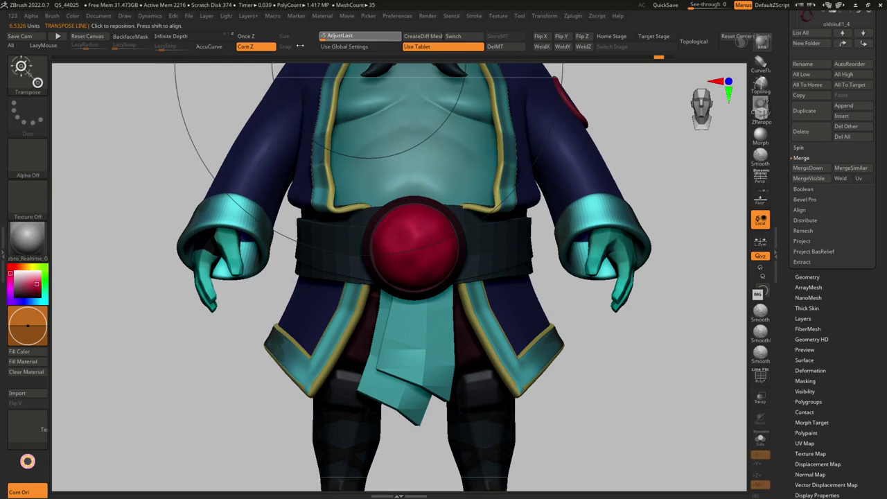
key(ctrl+z)
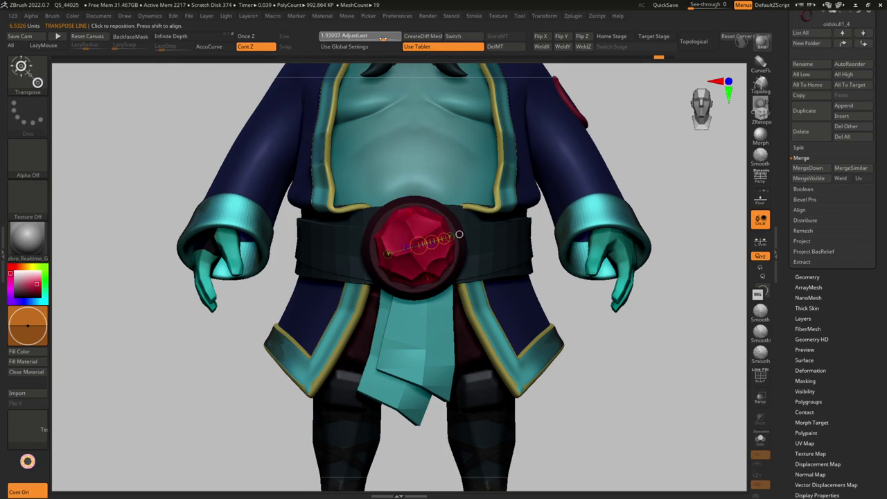
right_drag(406, 106, 477, 189)
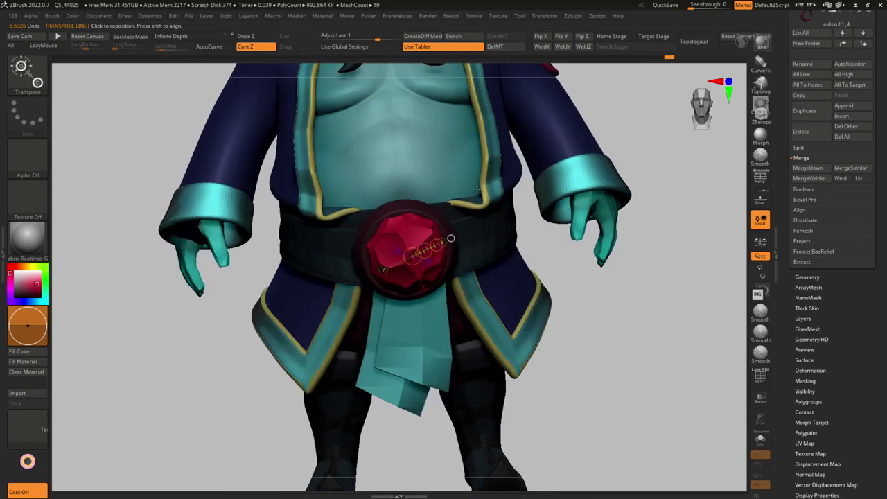
key(ctrl+z)
key(ctrl+z)
Orbit around the belt gem and select the Morph brush.
right_drag(544, 218, 485, 212)
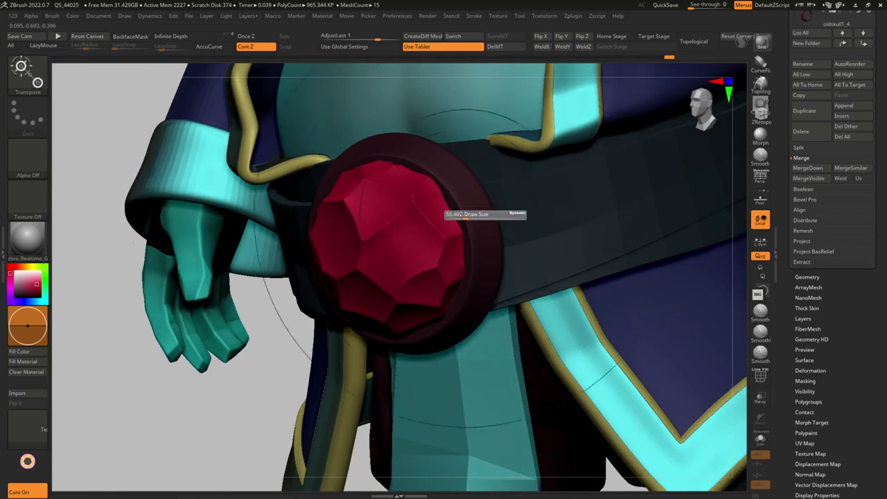
key(s)
right_drag(453, 220, 772, 182)
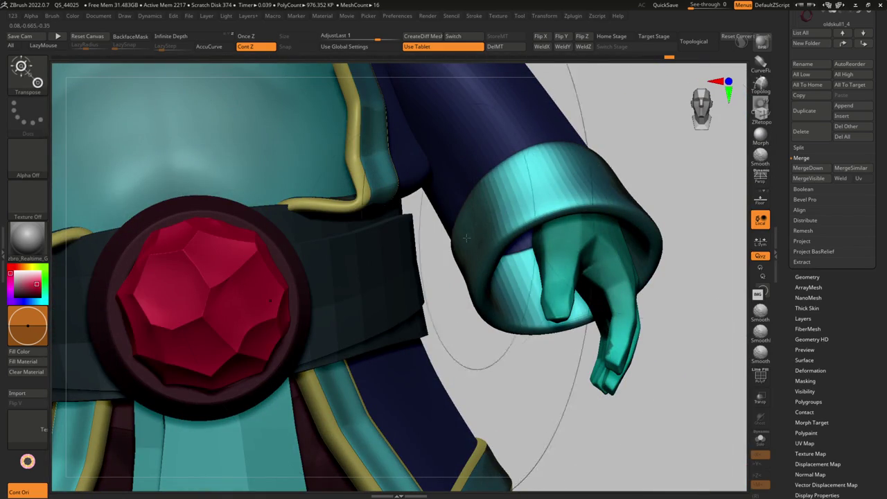
key(q)
key(b)
key(m)
key(o)
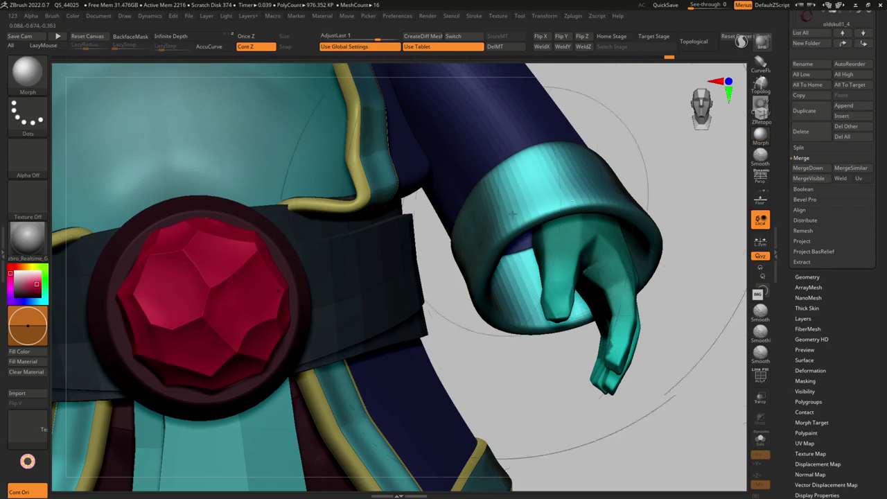
mouse_move(336, 255)
right_down()
mouse_move(398, 230)
mouse_move(380, 240)
right_up()
right_drag(375, 277, 378, 265)
key(s)
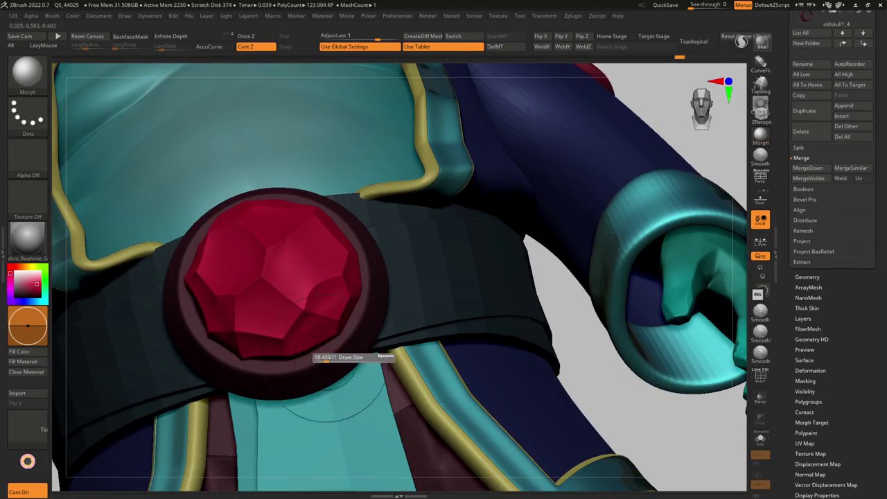
mouse_move(321, 374)
right_down()
mouse_move(273, 288)
mouse_move(288, 287)
right_up()
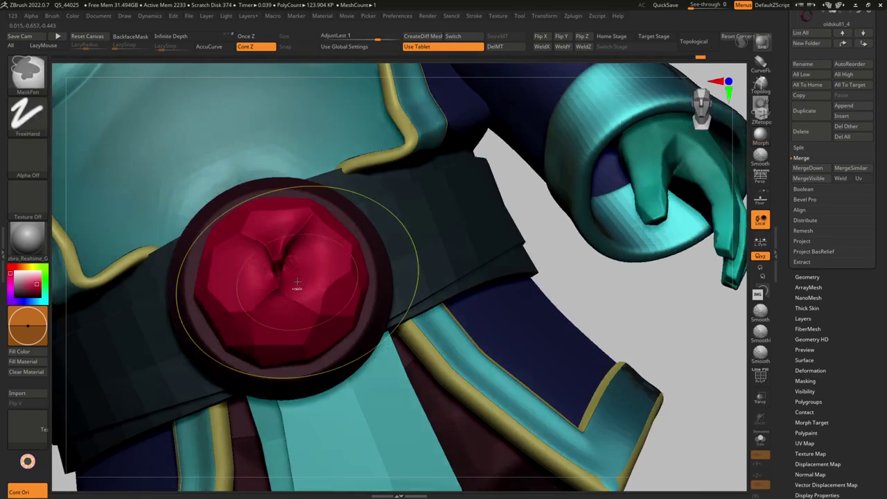
Test a Morph stroke on the gem, undo it, and isolate the gem with Solo.
right_click(350, 333)
drag(281, 253, 291, 263)
key(ctrl+z)
mouse_move(291, 264)
right_down()
mouse_move(234, 263)
mouse_move(247, 298)
mouse_move(357, 302)
right_up()
key(ctrl)
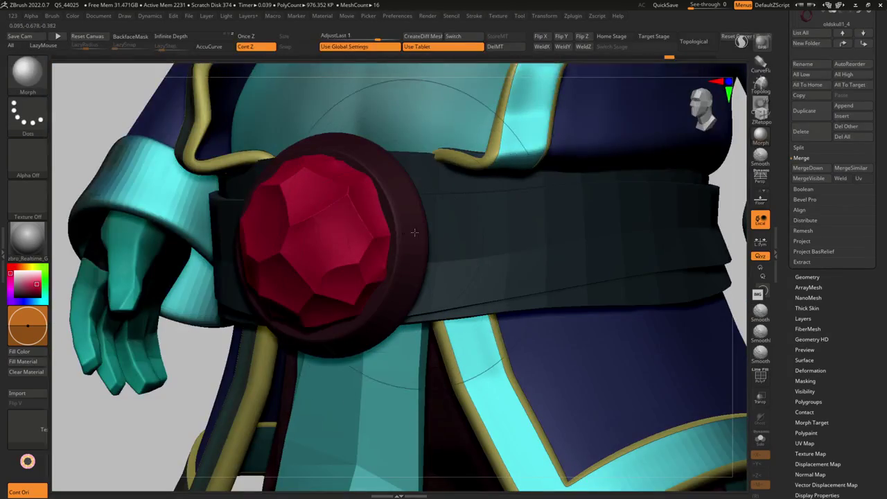
shift+right_drag(416, 233, 403, 226)
key(ctrl+shift+s)
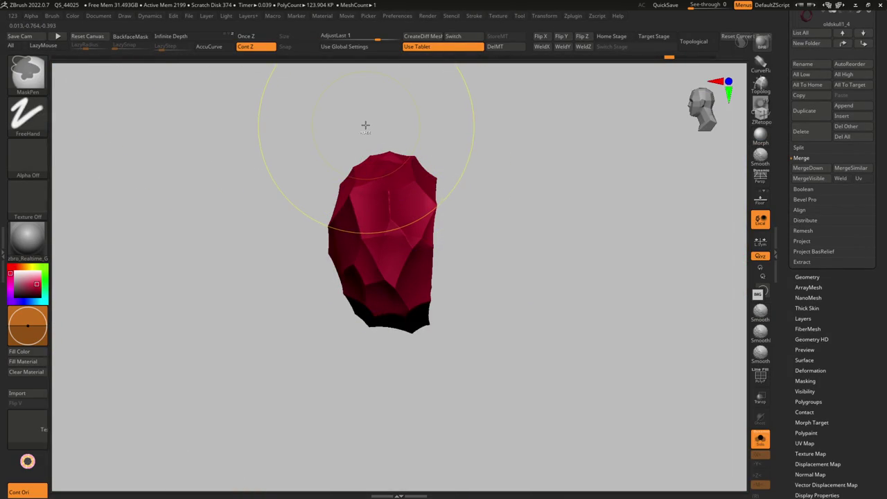
Mask half the gem, invert the mask, and try a Morph brush stroke before undoing it.
ctrl+drag(370, 121, 476, 413)
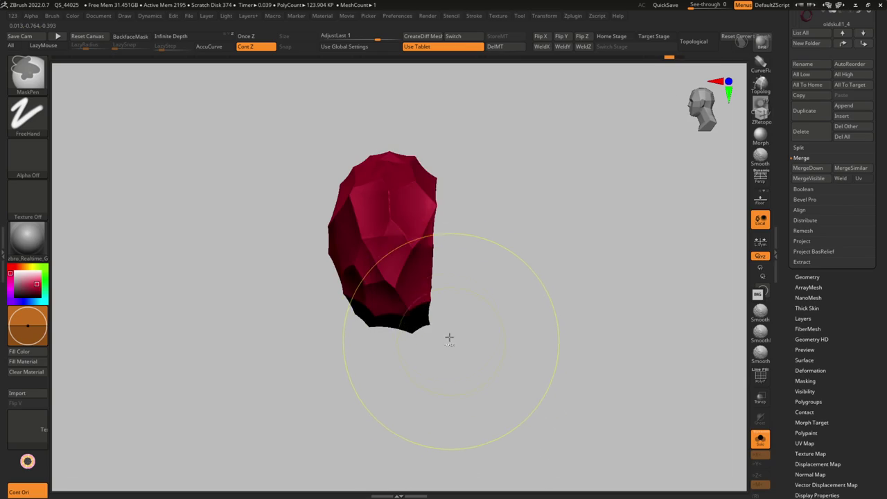
ctrl+click(473, 413)
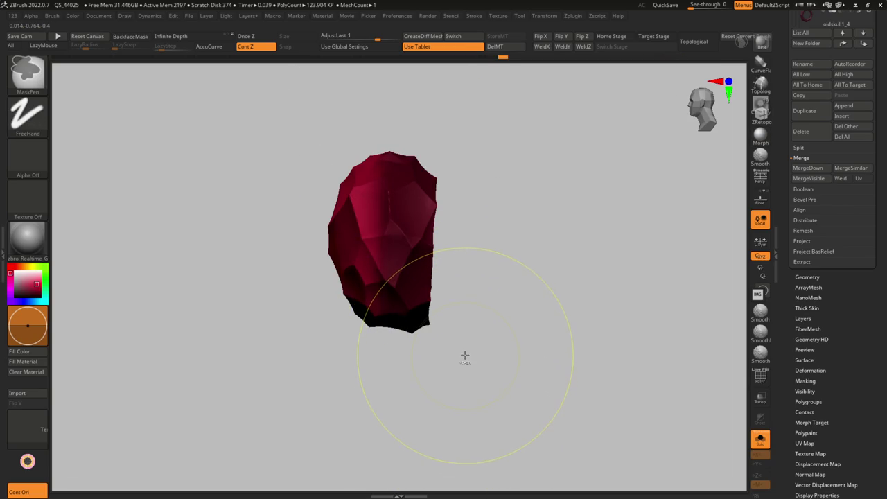
drag(464, 354, 381, 188)
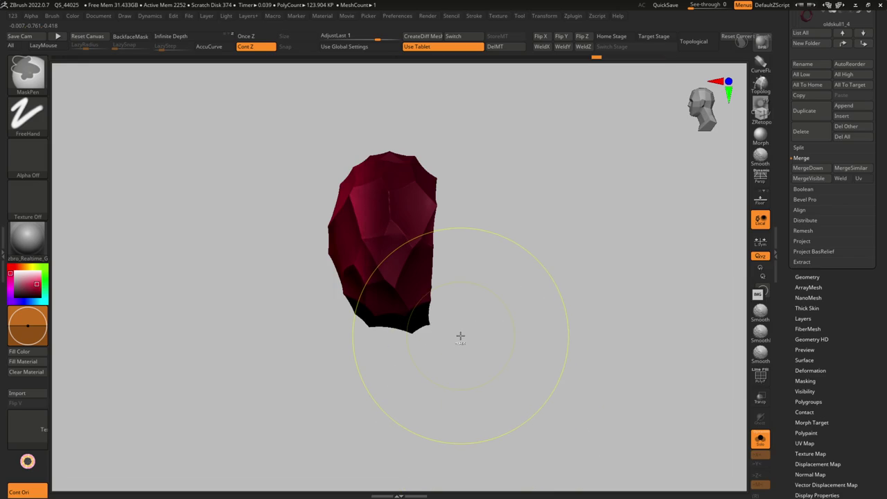
key(b)
key(m)
key(o)
drag(460, 337, 402, 281)
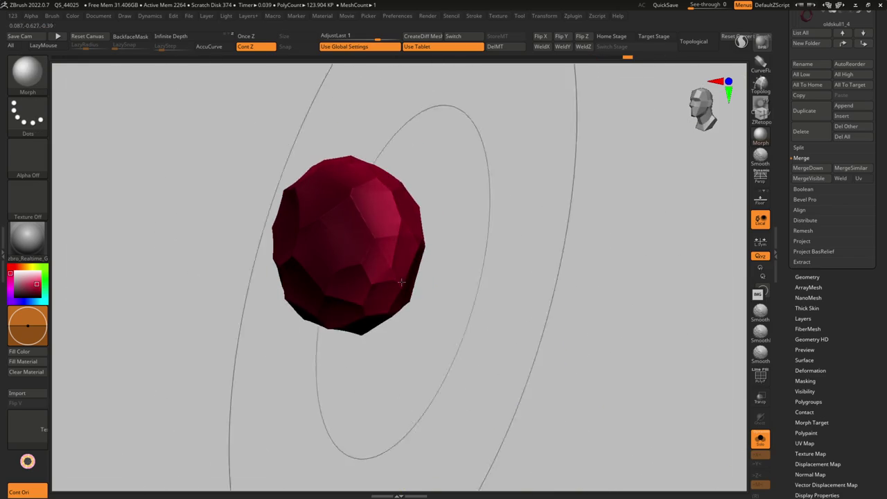
key(ctrl+z)
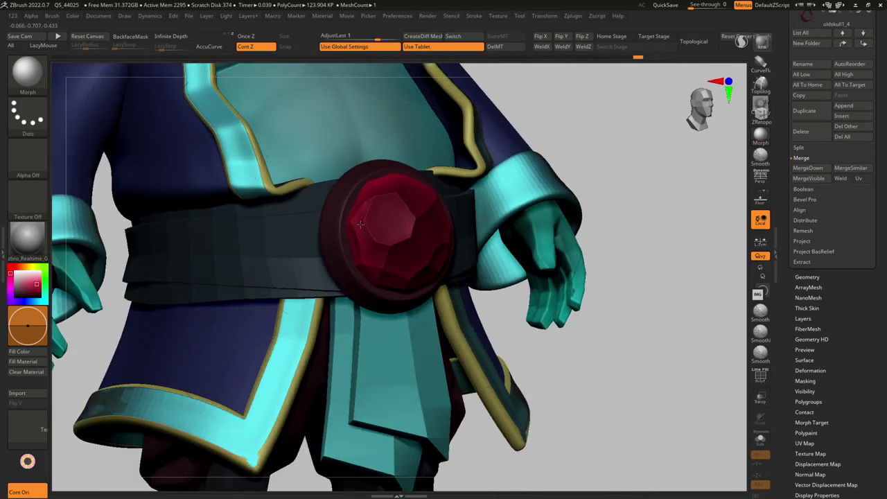
Re-isolate the gem and use Switch to bring in its rounder faceted shape.
right_drag(339, 253, 464, 208)
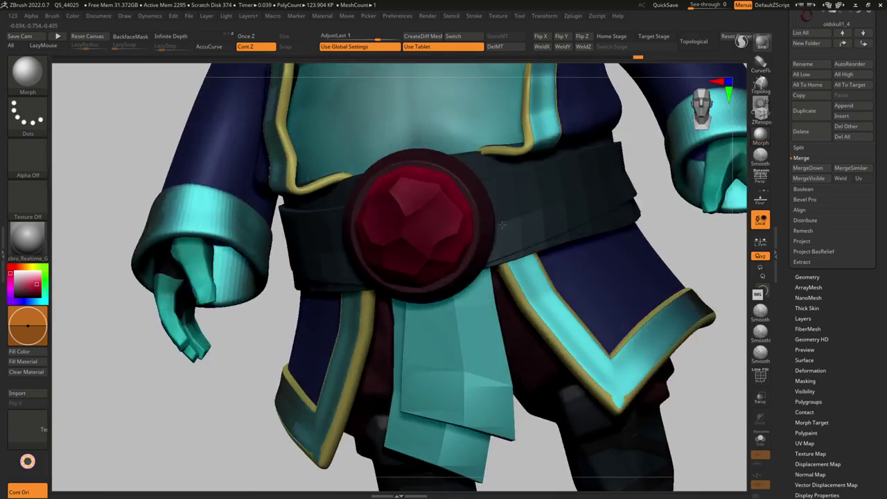
key(ctrl+shift+s)
key(s)
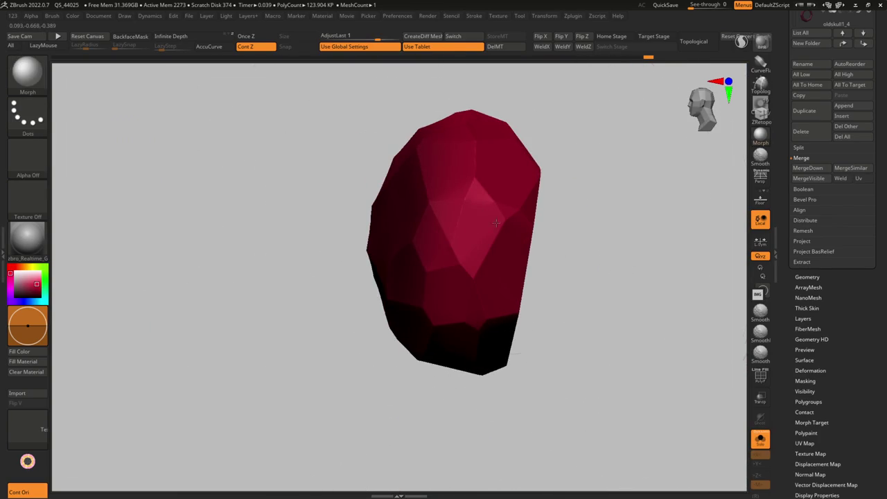
click(477, 37)
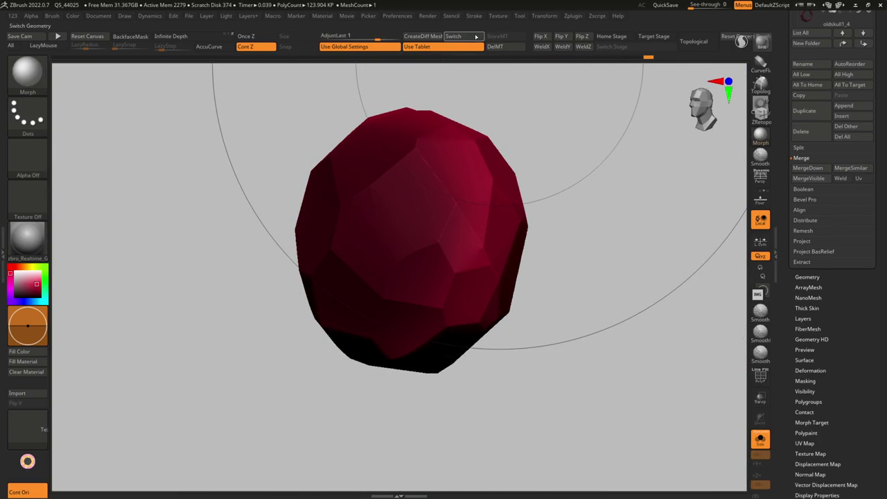
mouse_move(589, 208)
mouse_down()
mouse_move(359, 249)
mouse_move(361, 241)
mouse_up()
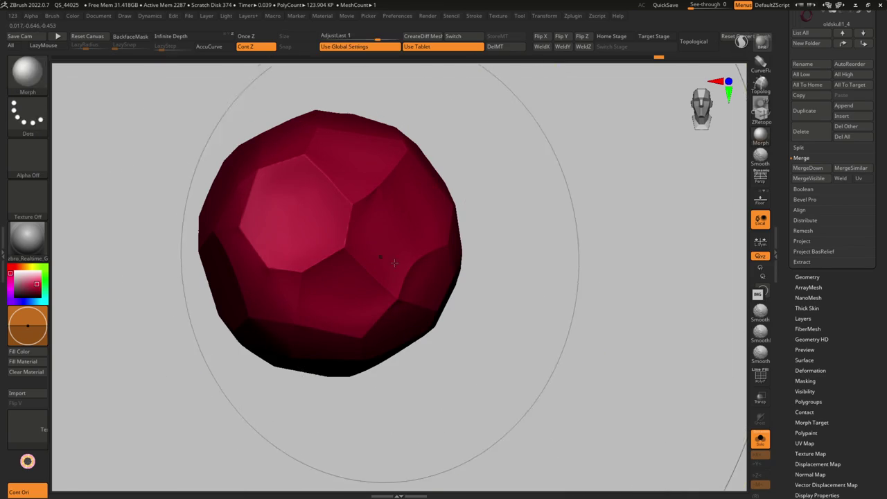
Preview the character with the GelShaderA and zbro_EyeReflect materials.
key(m)
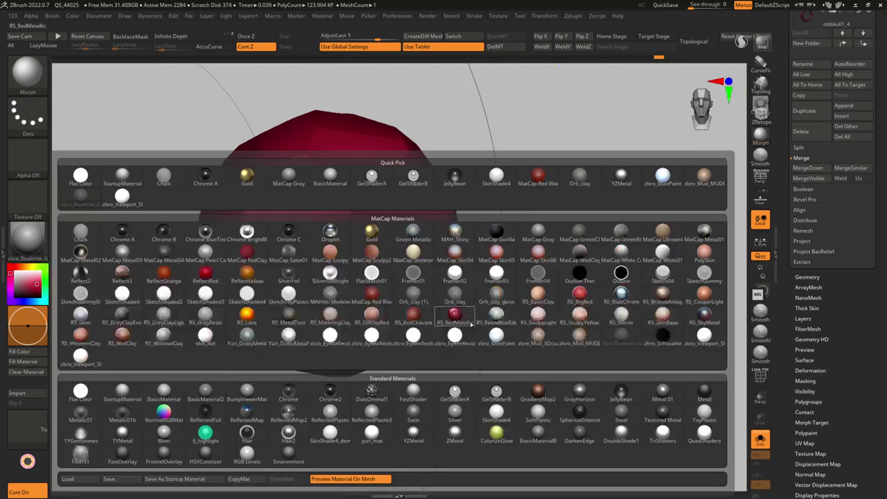
click(455, 393)
alt+drag(462, 392, 426, 250)
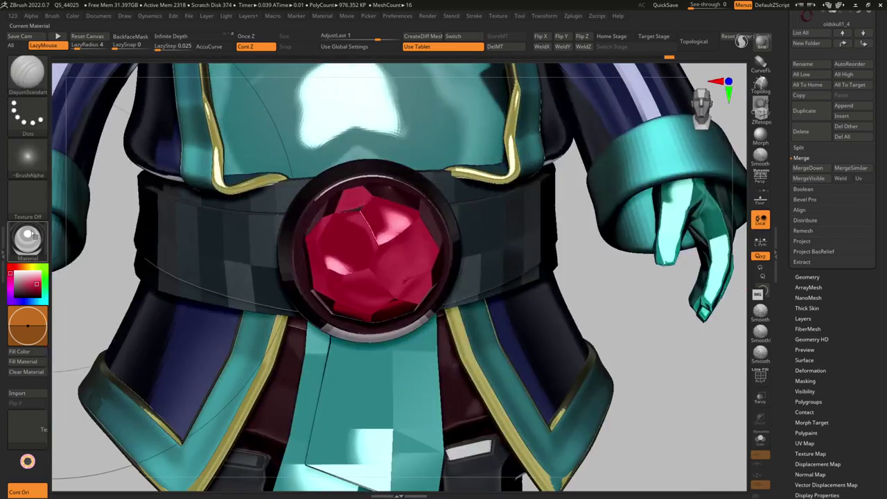
key(m)
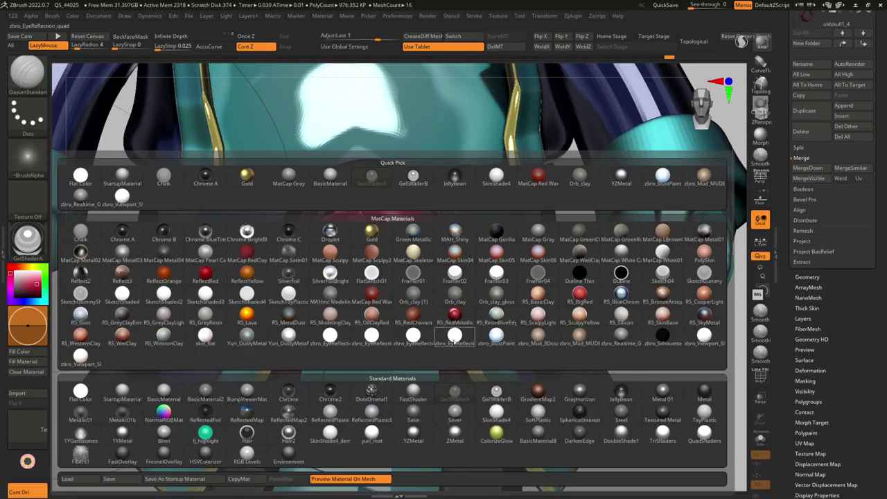
click(453, 340)
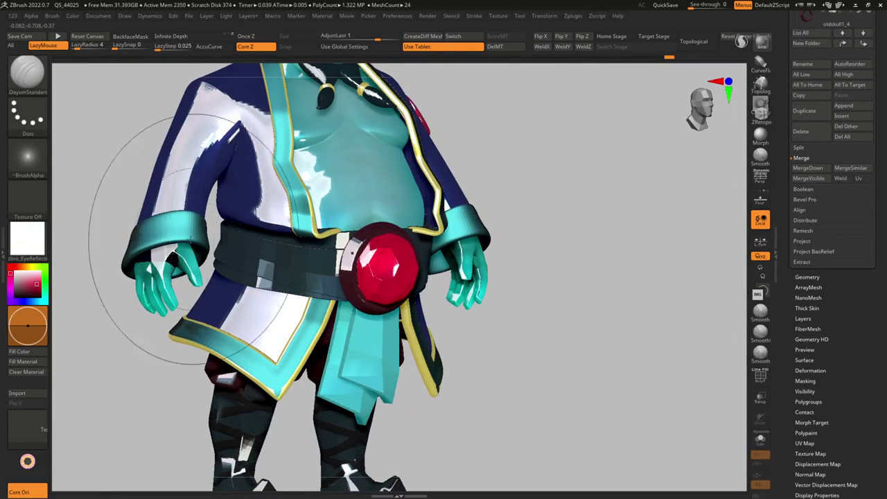
Apply Orb_clay_gloss and make the belt gem the active subtool.
click(27, 237)
click(501, 300)
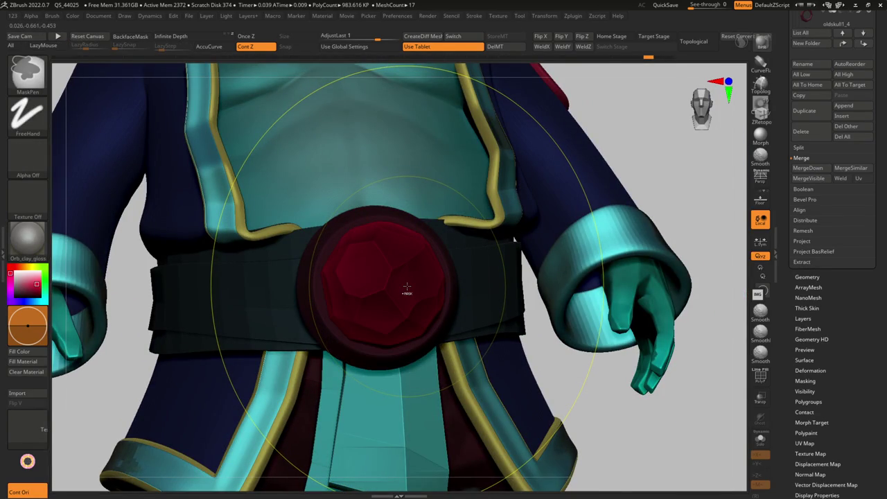
alt+click(407, 286)
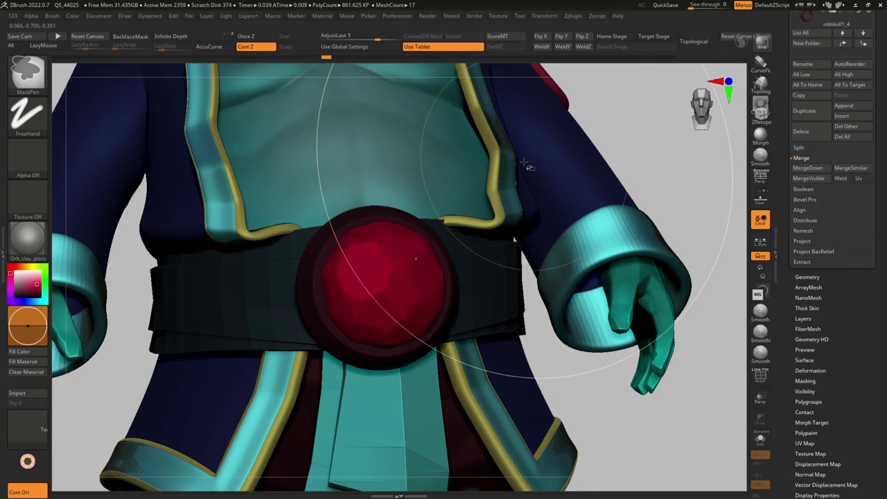
key(ctrl+d)
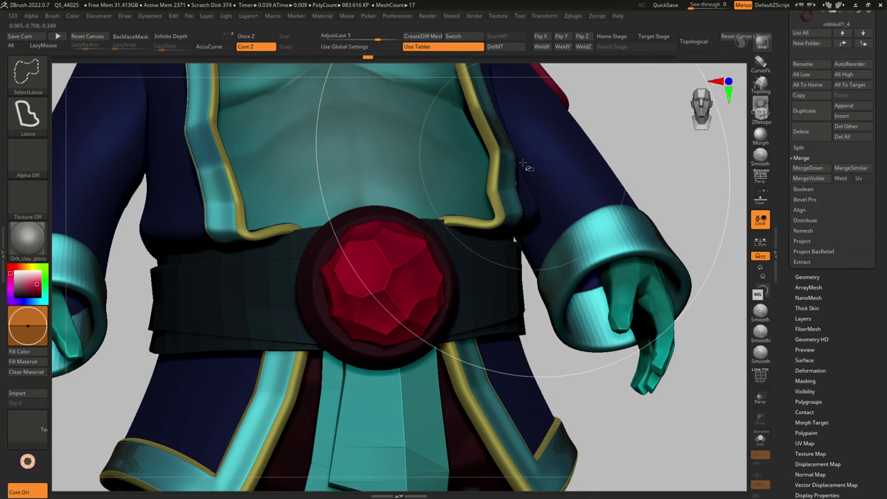
Store the gem as a morph target, accept the undo warning, and Switch back to crisp facets.
key(ctrl+d)
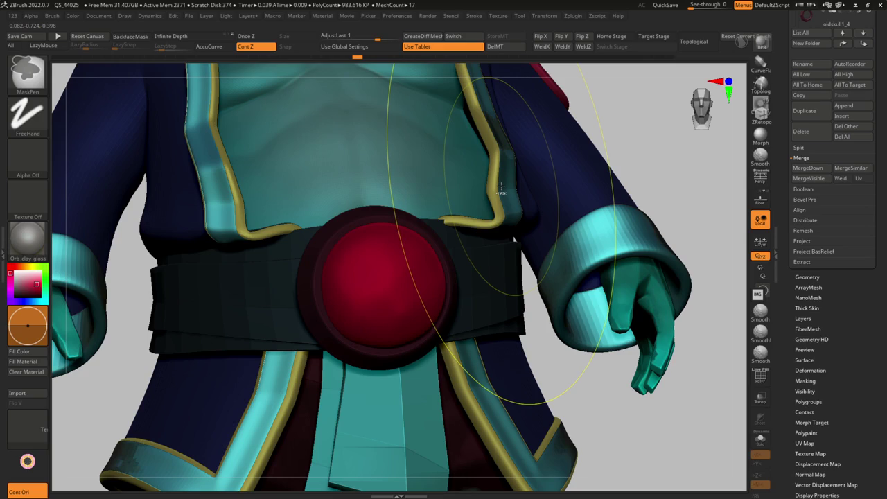
key(ctrl+d)
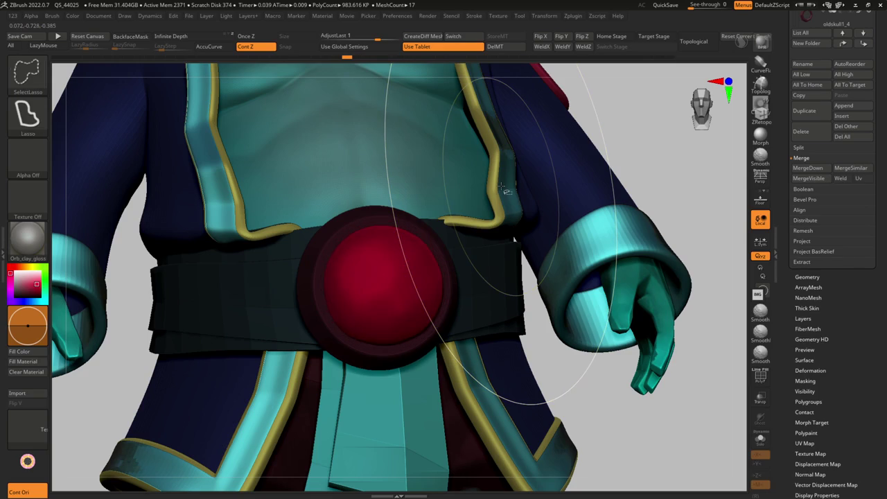
key(w)
drag(371, 285, 430, 267)
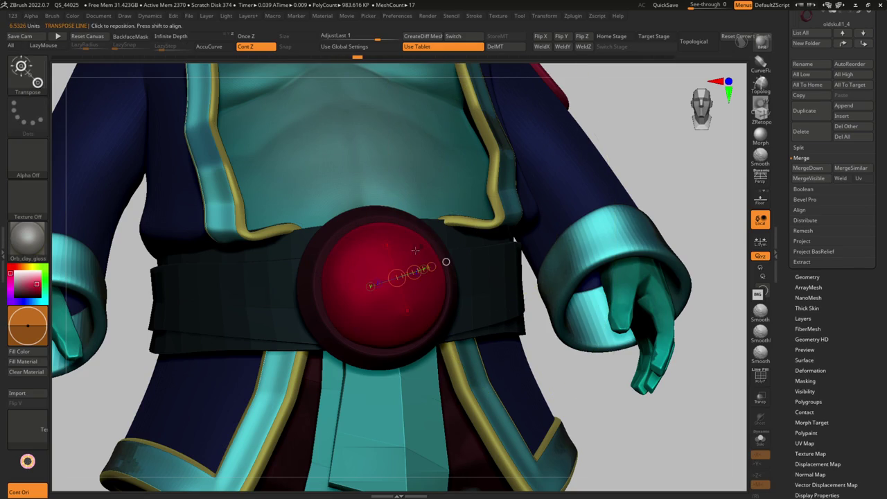
click(658, 184)
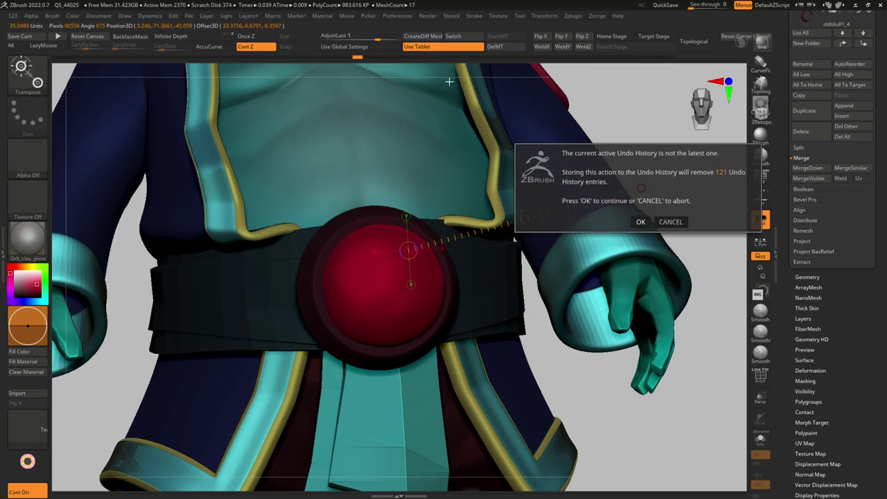
click(640, 220)
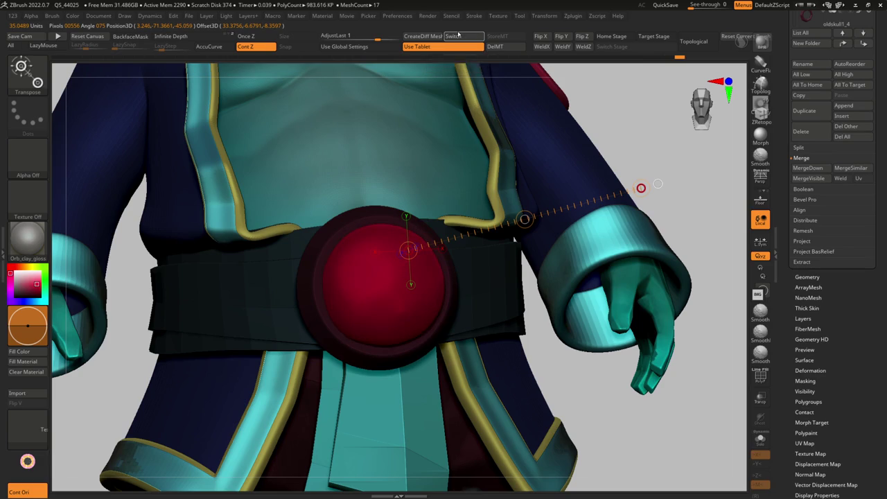
click(457, 35)
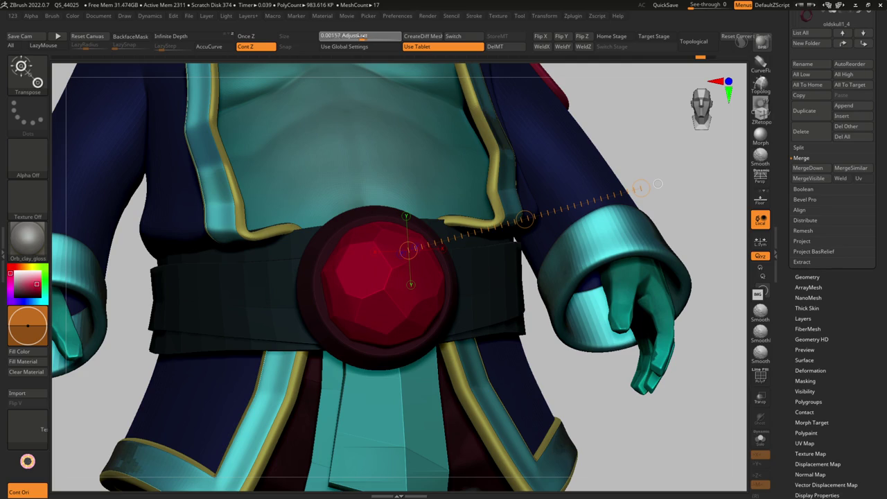
mouse_move(409, 249)
right_down()
mouse_move(446, 132)
mouse_move(416, 173)
mouse_move(423, 291)
right_up()
Preview the character in GelShaderA and zoom in on the red belt gem.
key(w)
drag(396, 231, 478, 158)
key(m)
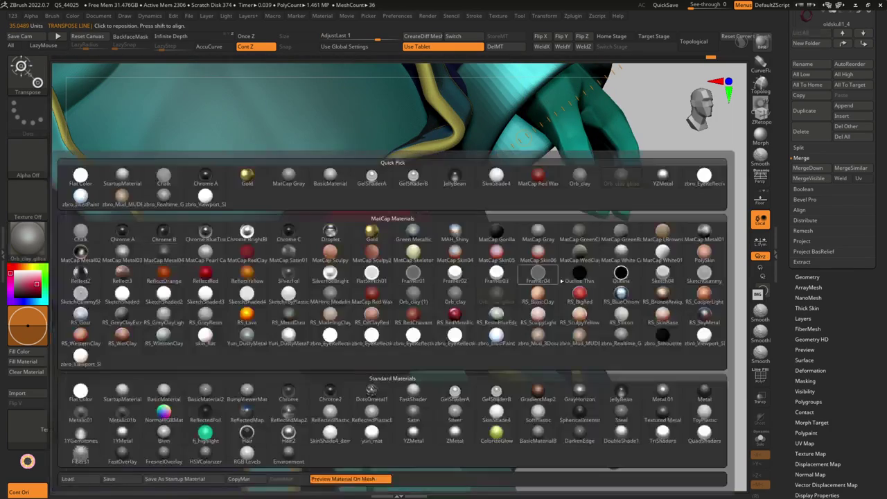
click(455, 395)
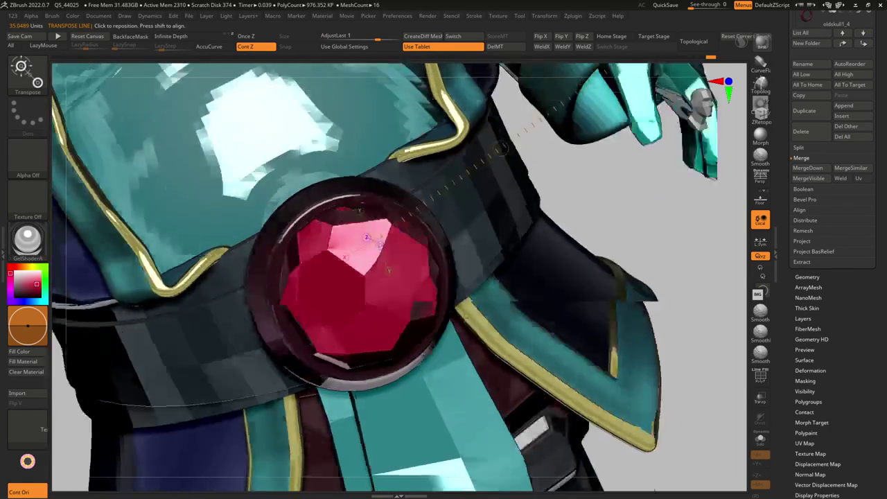
mouse_move(463, 401)
alt+right_down()
mouse_move(553, 237)
mouse_move(526, 139)
alt+right_up()
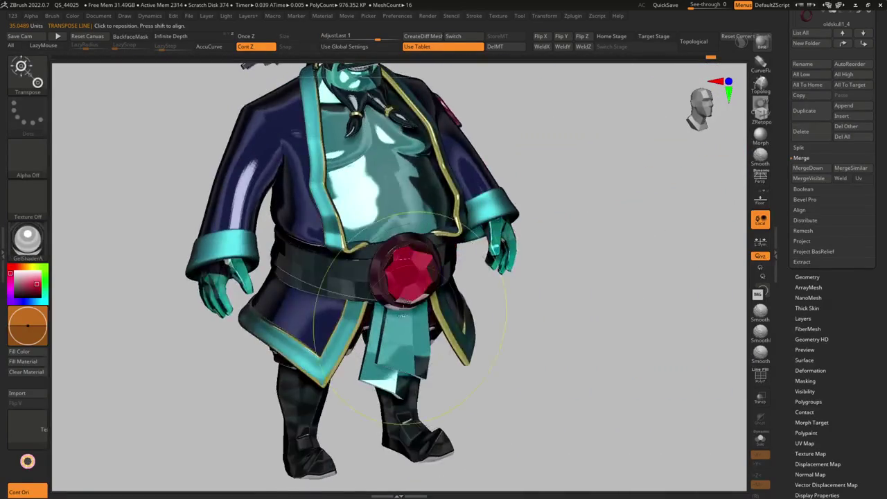
right_drag(624, 278, 679, 291)
mouse_move(415, 263)
right_down()
mouse_move(446, 257)
mouse_move(330, 295)
right_up()
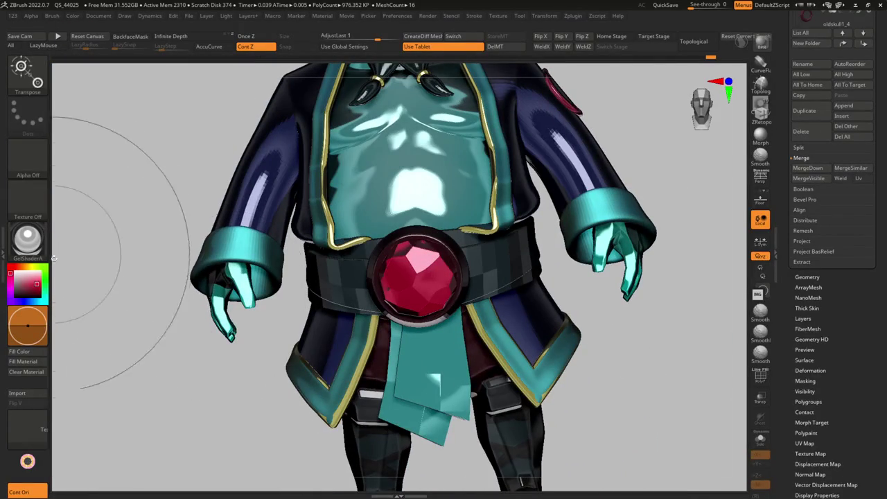
Inspect the gem with a Transpose line and the paint brush, then frame the model.
click(23, 361)
key(ctrl+z)
mouse_move(485, 312)
right_down()
mouse_move(516, 331)
mouse_move(443, 250)
right_up()
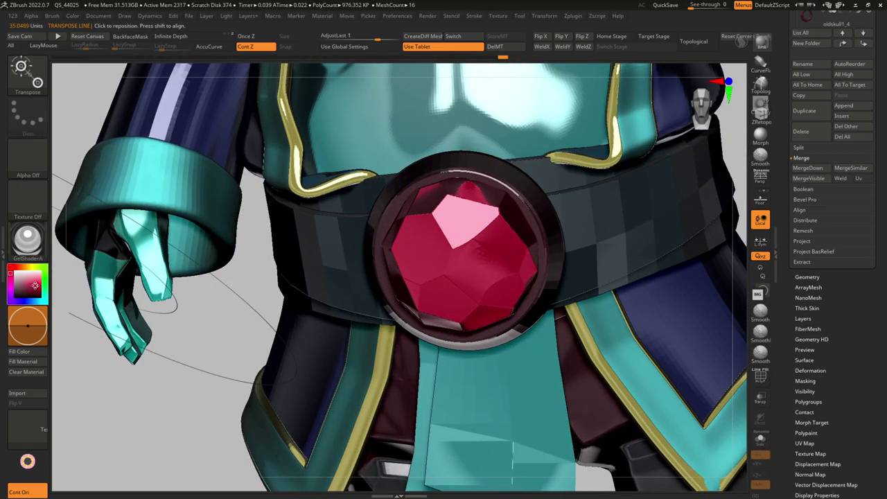
key(q)
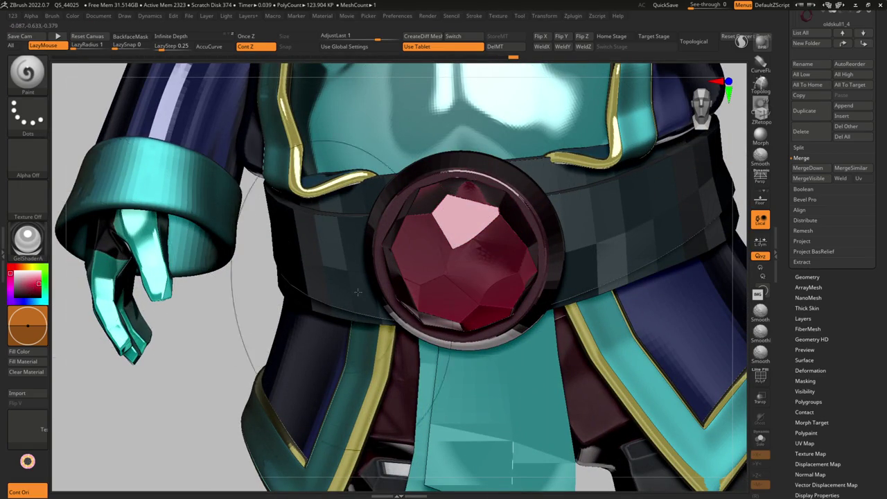
right_drag(301, 298, 516, 335)
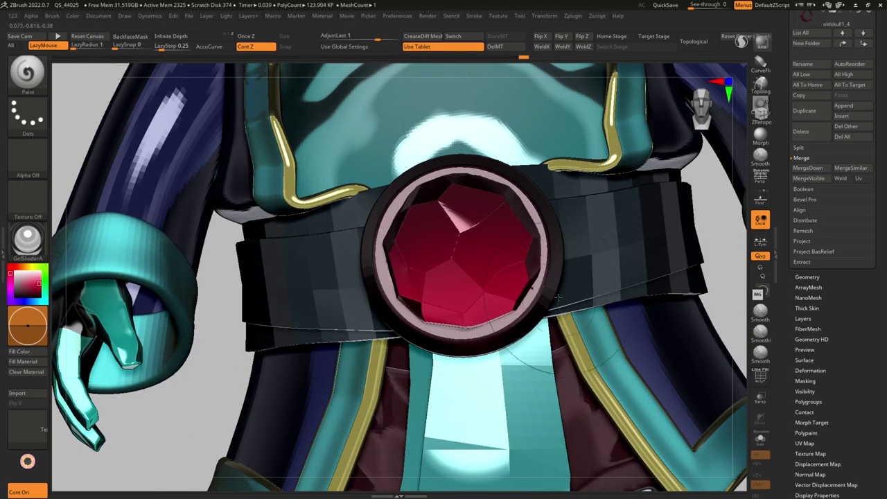
key(f)
Set the display material to BasicMaterial and bring the subtool list into view.
click(27, 239)
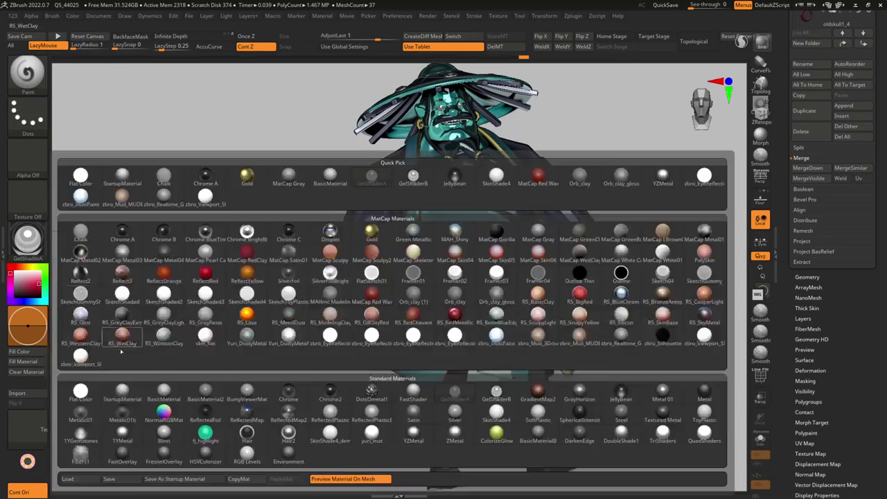
click(164, 390)
mouse_move(415, 291)
right_down()
mouse_move(495, 291)
mouse_move(496, 305)
mouse_move(534, 293)
mouse_move(514, 304)
mouse_move(443, 298)
right_up()
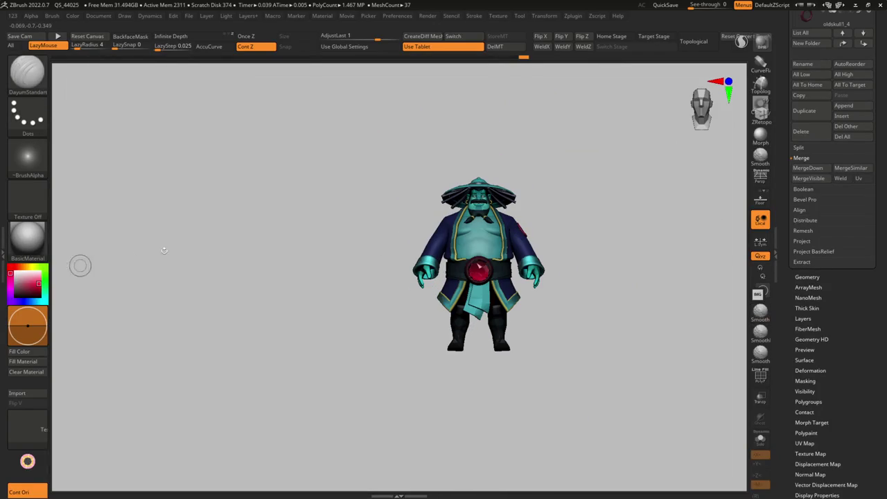
click(868, 167)
Select the belt ring subtool 123125_000001 and Solo it, orbiting around the ring.
click(817, 50)
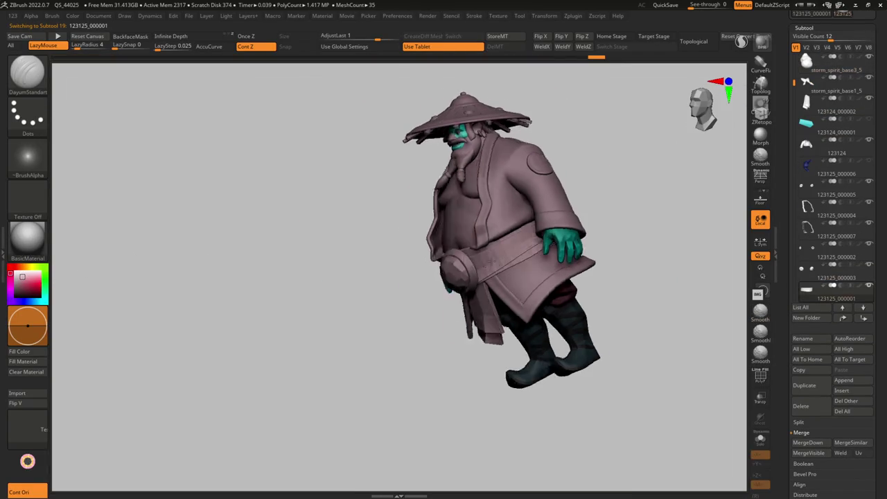
mouse_move(487, 267)
right_down()
mouse_move(513, 259)
mouse_move(443, 257)
right_up()
alt+click(539, 145)
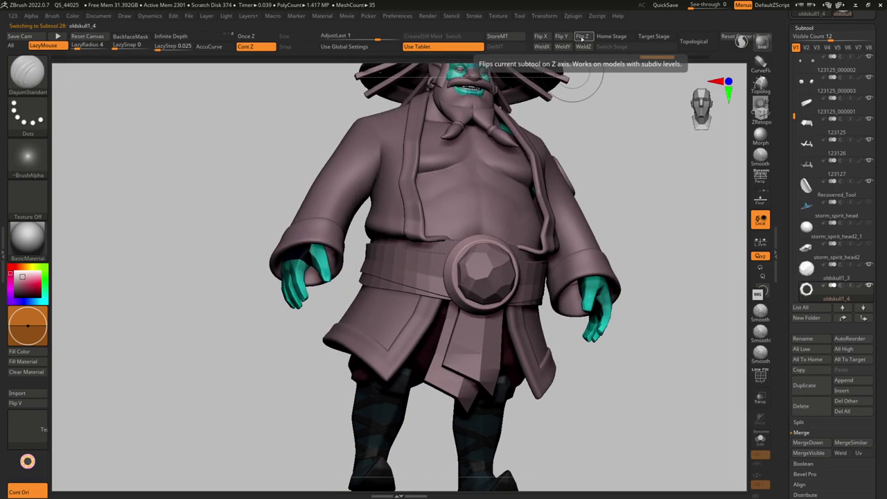
mouse_move(485, 207)
ctrl+right_down()
mouse_move(511, 278)
mouse_move(506, 267)
mouse_move(527, 229)
mouse_move(564, 236)
mouse_move(484, 278)
ctrl+right_up()
alt+click(494, 261)
key(shift+s)
mouse_move(547, 269)
right_down()
mouse_move(510, 231)
mouse_move(525, 228)
mouse_move(560, 287)
mouse_move(546, 194)
right_up()
key(g)
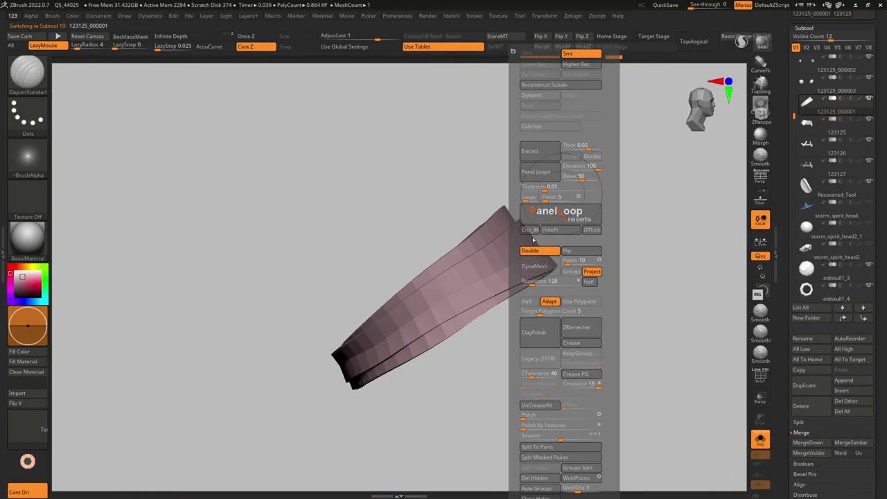
Isolate the belt with its wireframe shown and switch to the ZModeler brush.
key(shift+s)
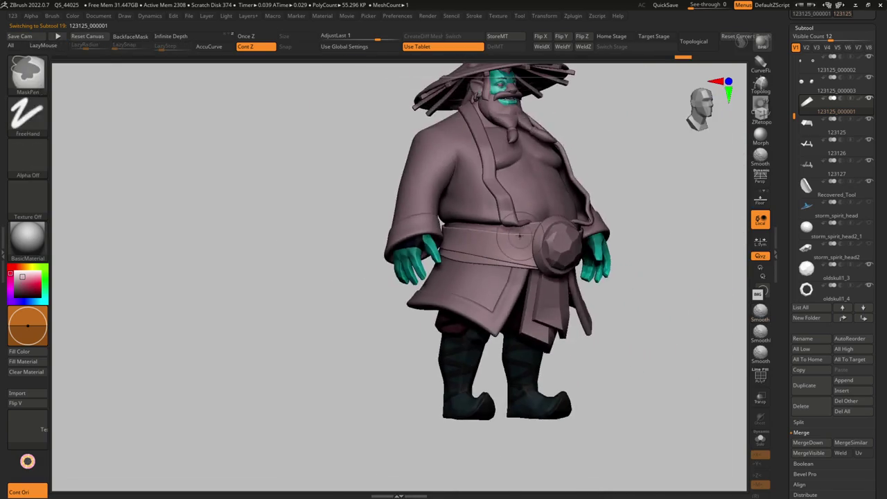
key(g)
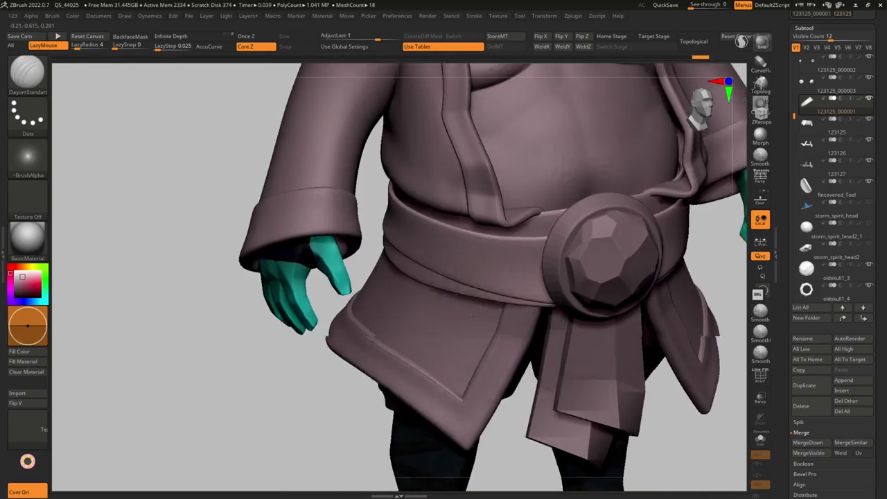
mouse_move(588, 386)
ctrl+right_down()
mouse_move(554, 416)
mouse_move(512, 326)
ctrl+right_up()
key(shift+f)
key(shift+s)
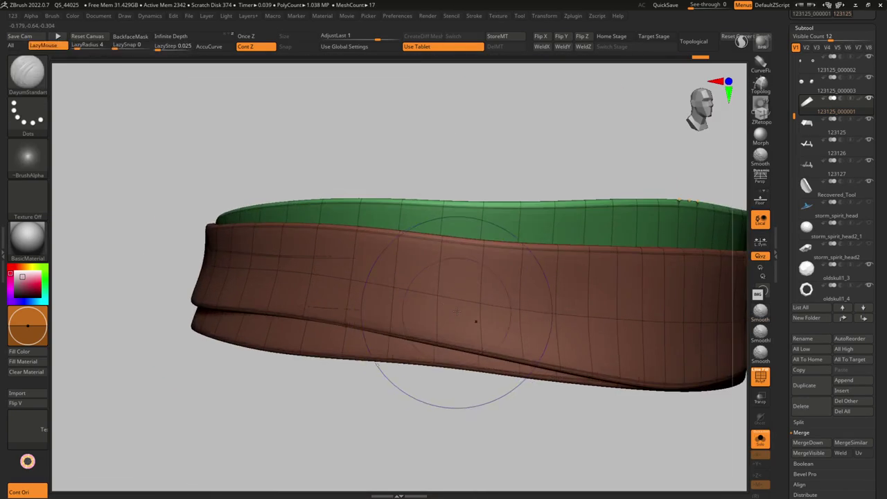
key(b)
key(z)
key(m)
mouse_move(455, 370)
right_down()
mouse_move(444, 284)
mouse_move(508, 317)
right_up()
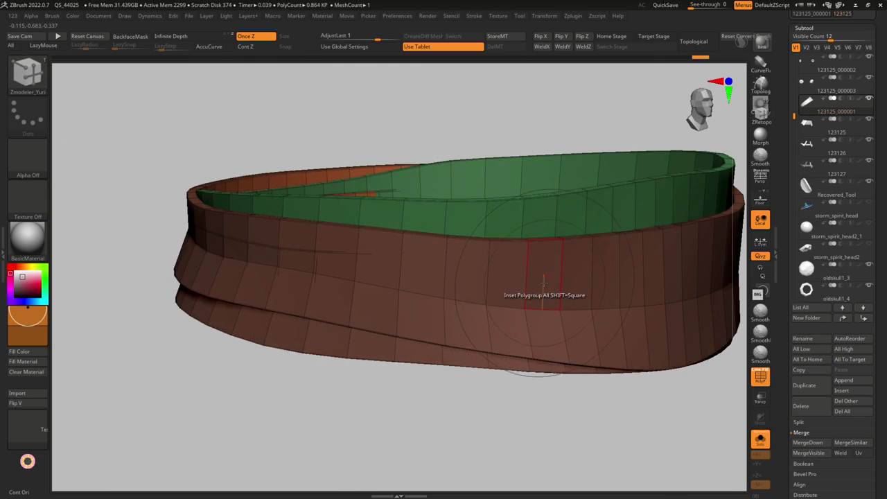
Mask everything except the inner top band, check it from above, then clear the mask.
key(ctrl+shift+a)
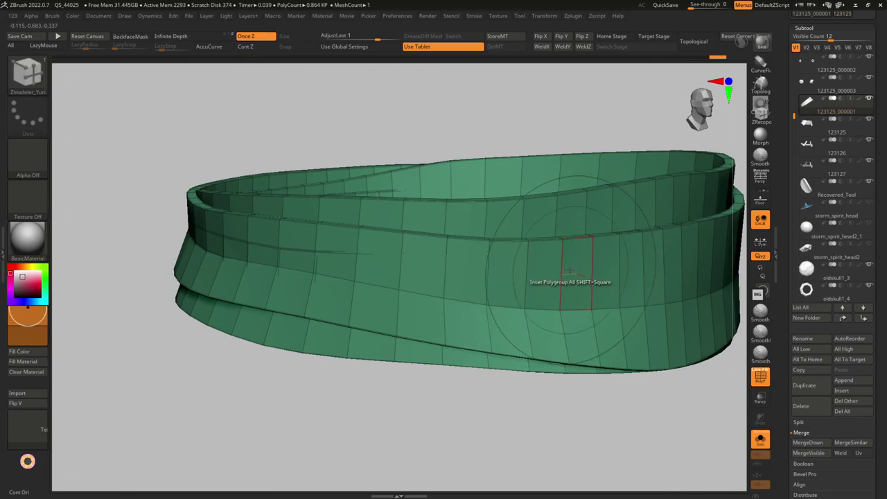
key(ctrl+z)
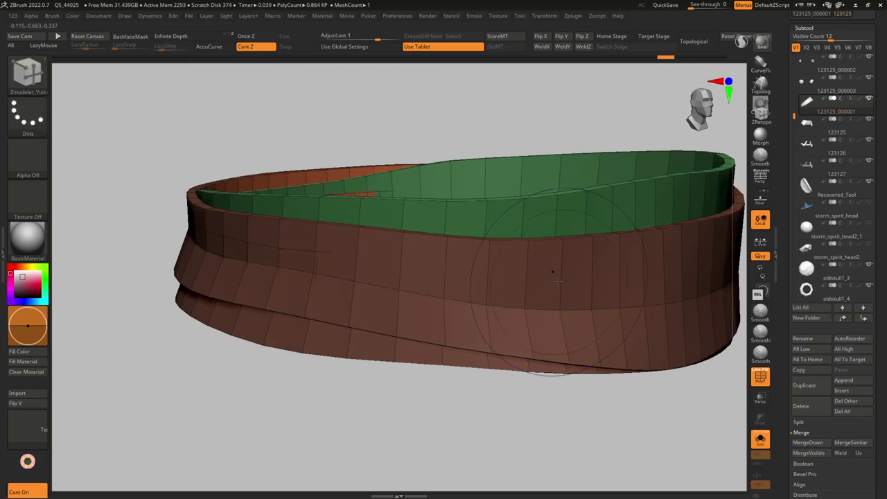
ctrl+right_drag(559, 279, 555, 317)
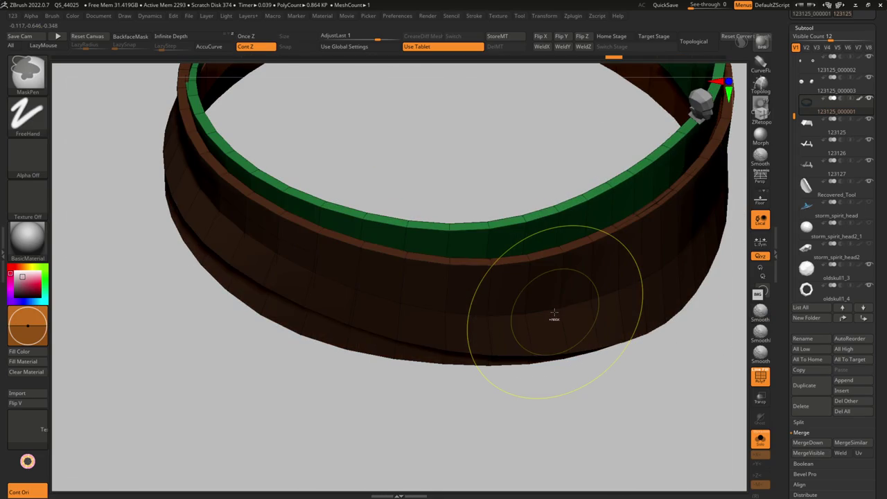
right_drag(554, 314, 562, 288)
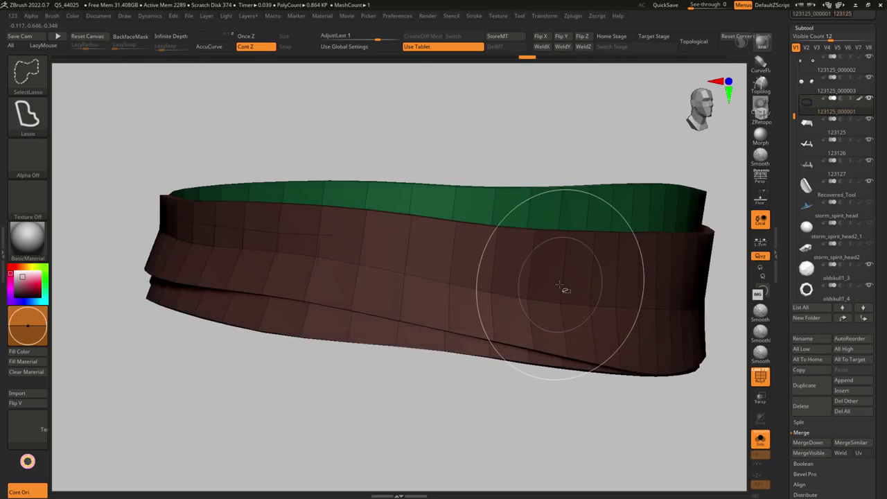
key(ctrl+shift+a)
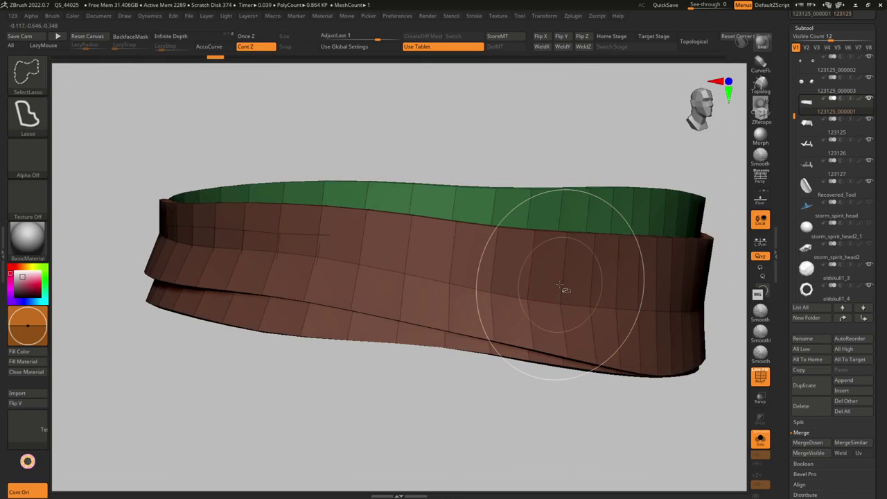
key(ctrl+w)
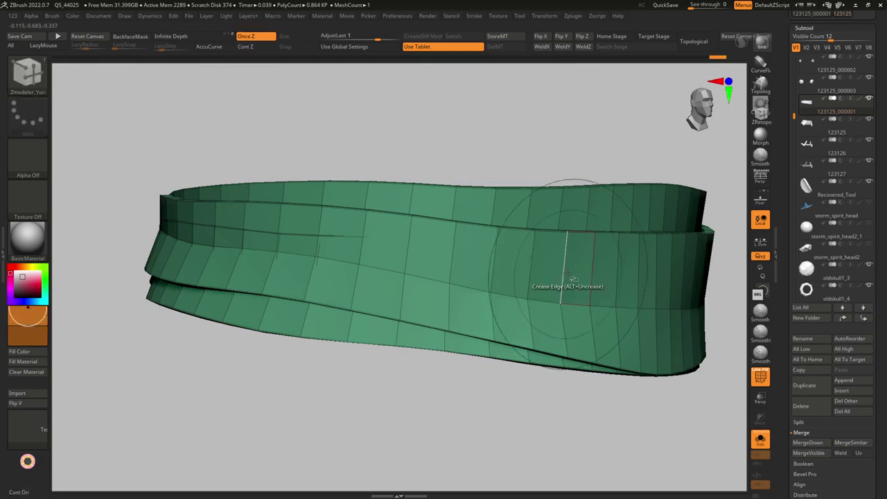
Remove an edge loop from the upper band and delete the hidden inner polygons with Del Hidden.
click(563, 282)
drag(564, 333, 559, 221)
ctrl+shift+click(398, 334)
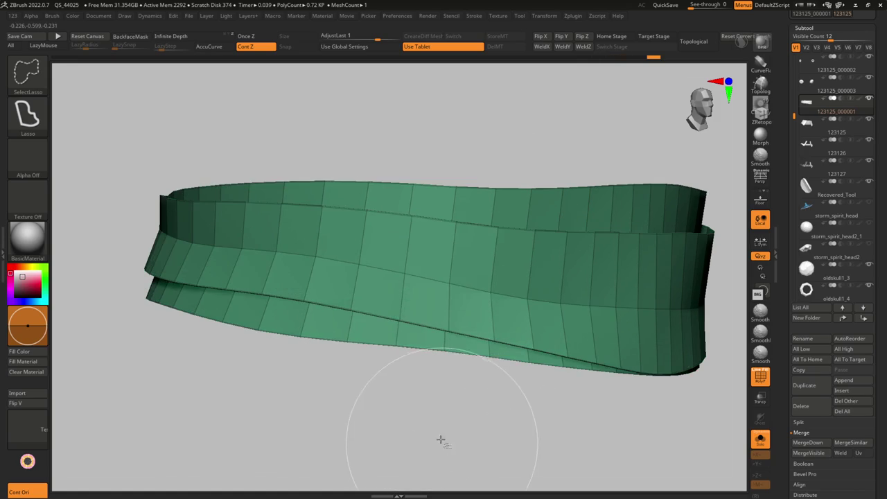
key(space)
click(415, 478)
mouse_move(327, 366)
mouse_down()
mouse_move(333, 346)
mouse_move(472, 388)
mouse_move(493, 368)
mouse_move(524, 386)
mouse_move(409, 294)
mouse_move(419, 300)
mouse_move(412, 277)
mouse_move(398, 287)
mouse_move(388, 264)
mouse_move(443, 260)
mouse_move(387, 284)
mouse_move(317, 267)
mouse_move(347, 256)
mouse_move(381, 252)
mouse_move(510, 337)
mouse_up()
key(space)
Turn on Dynamic Thickness and the Dynamic Subdiv preview for the thin belt band.
key(g)
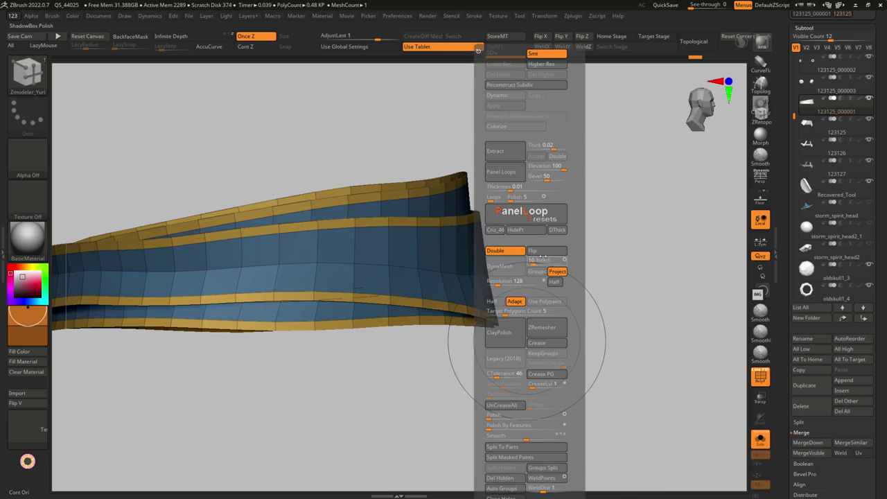
key(g)
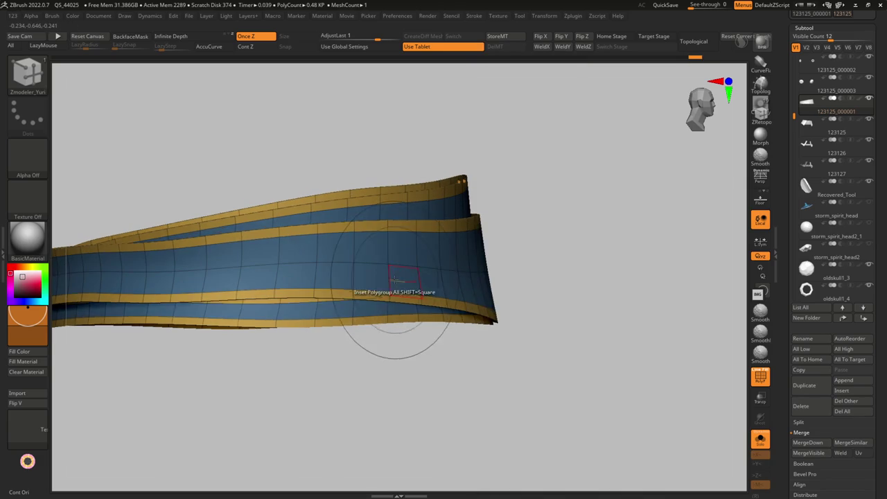
key(shift+t)
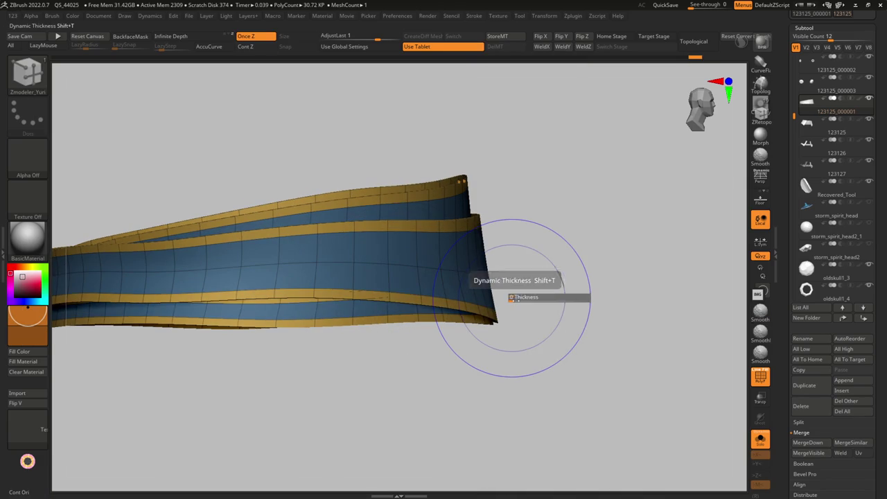
key(d)
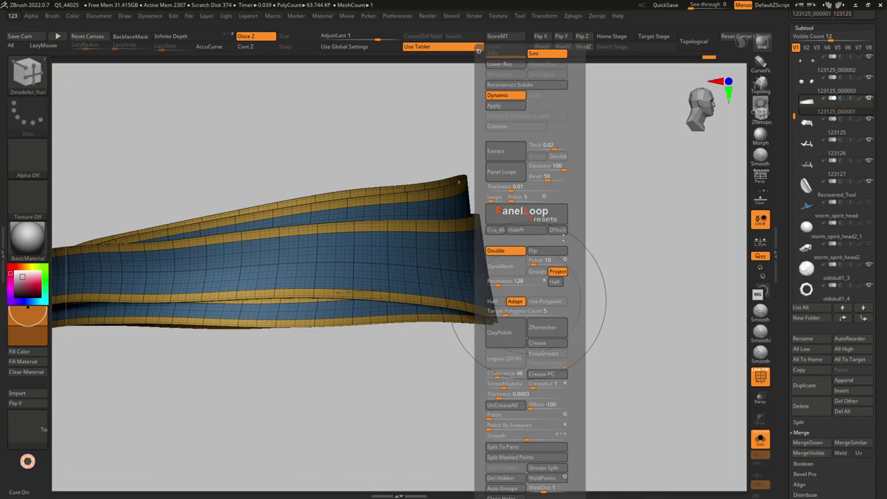
drag(524, 299, 505, 258)
key(shift+t)
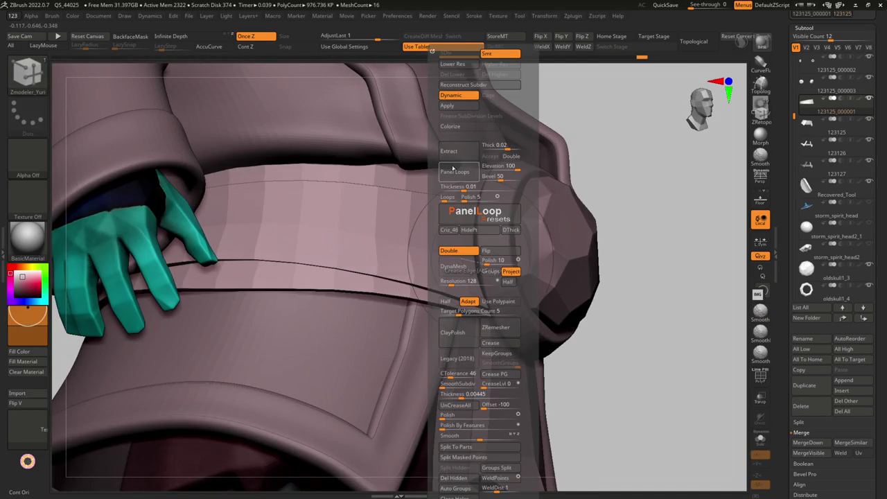
Apply the dynamic subdivision to the belt and enable Double to render its back faces.
click(448, 105)
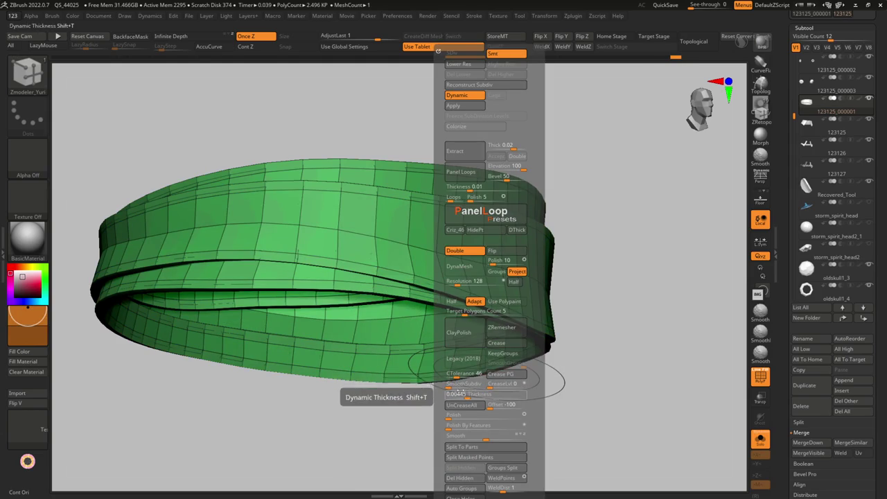
click(452, 251)
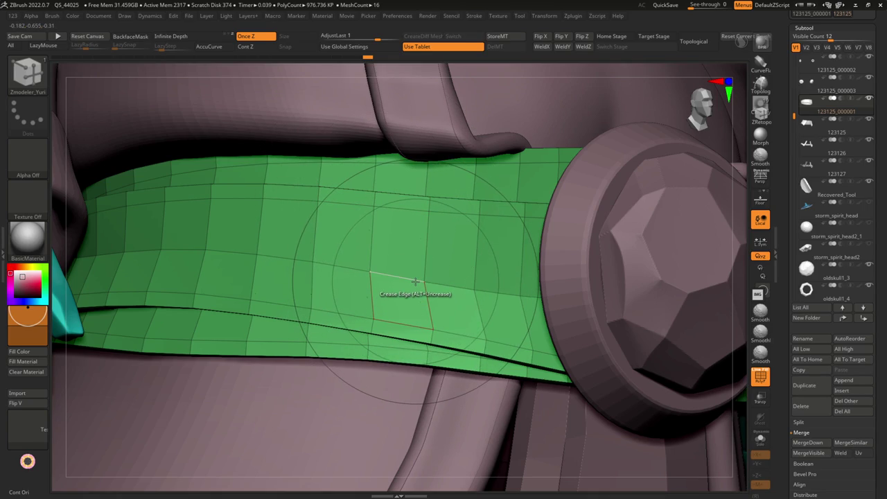
key(shift+f)
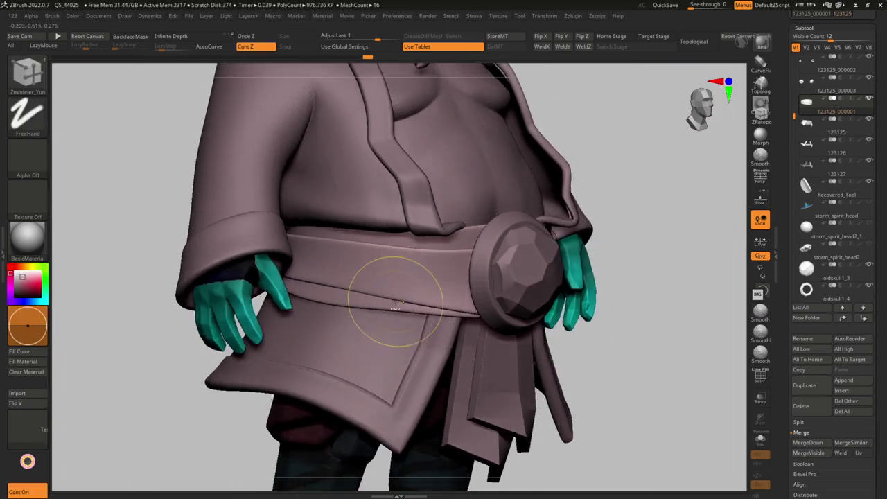
mouse_move(333, 284)
ctrl+right_down()
mouse_move(408, 303)
mouse_move(446, 324)
ctrl+right_up()
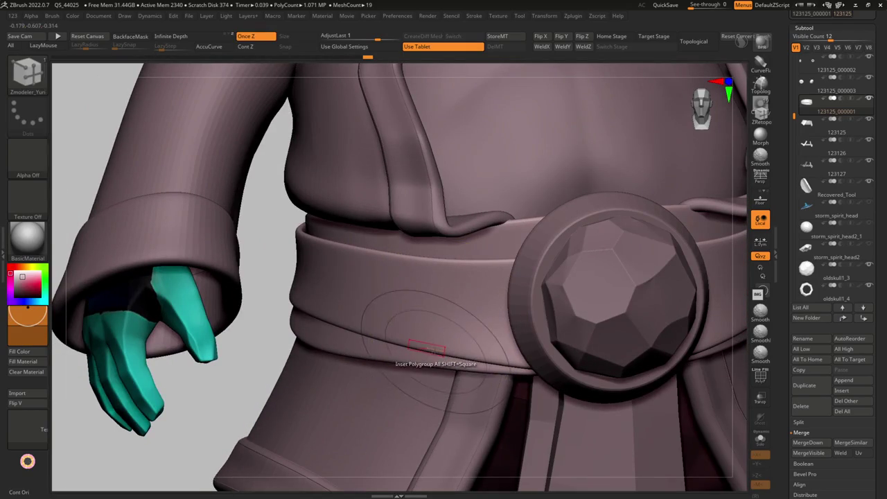
Position the belt with the Transpose move gizmo, checking it from the back and front.
key(shift+f)
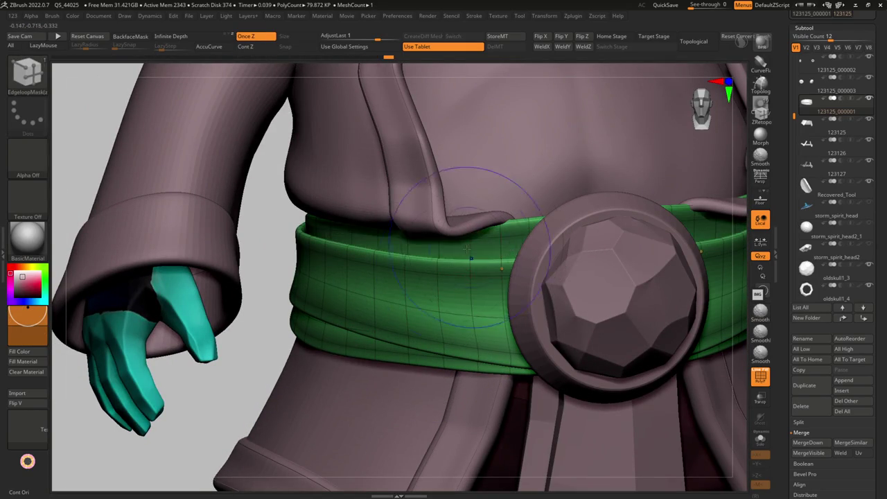
key(shift+f)
right_drag(485, 263, 464, 298)
key(w)
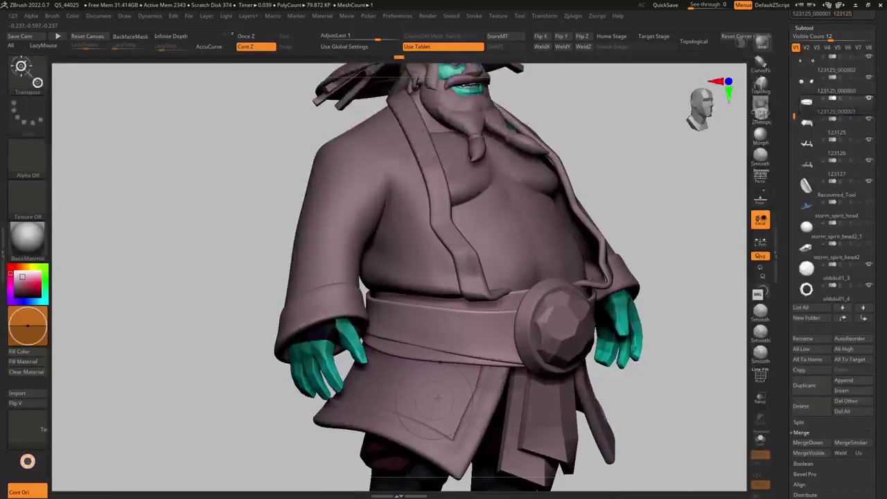
key(w)
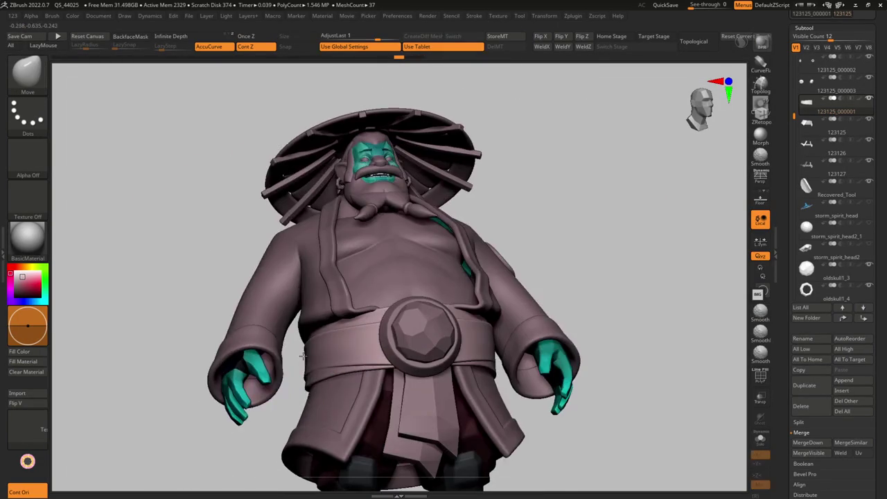
drag(314, 361, 269, 377)
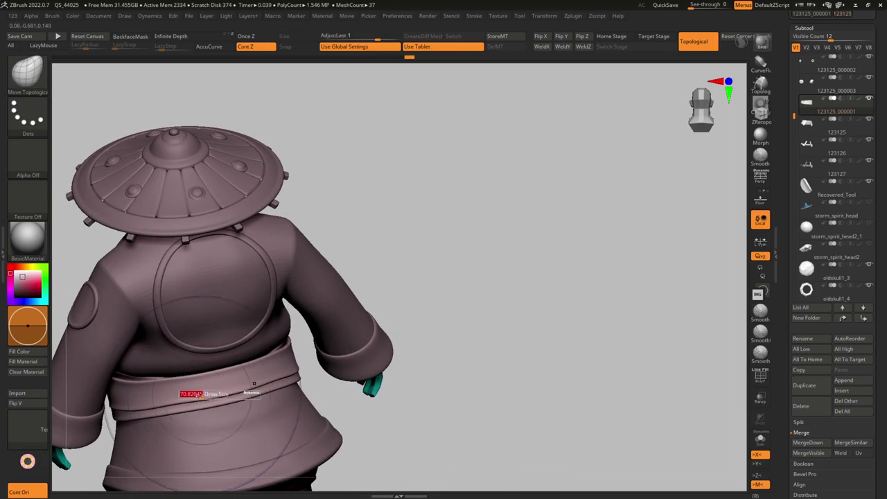
drag(268, 378, 248, 321)
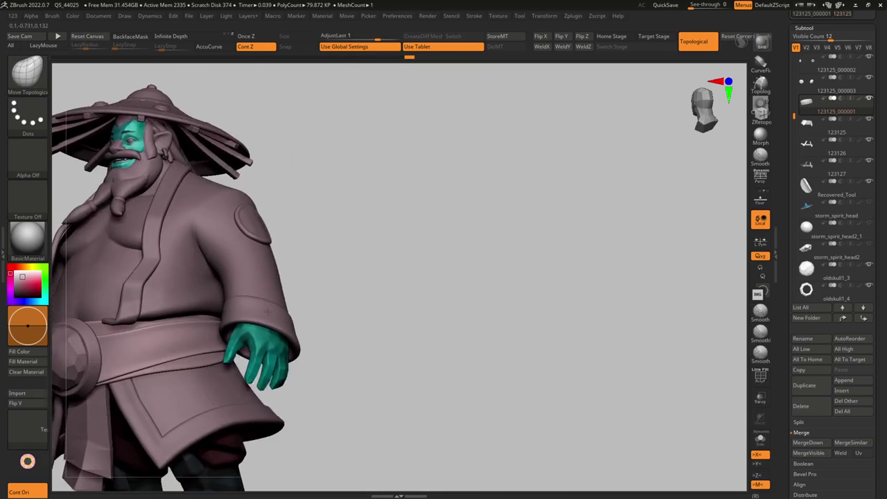
Select the Move brush and isolate the belt with its polyframe wireframe showing.
key(b)
key(m)
key(v)
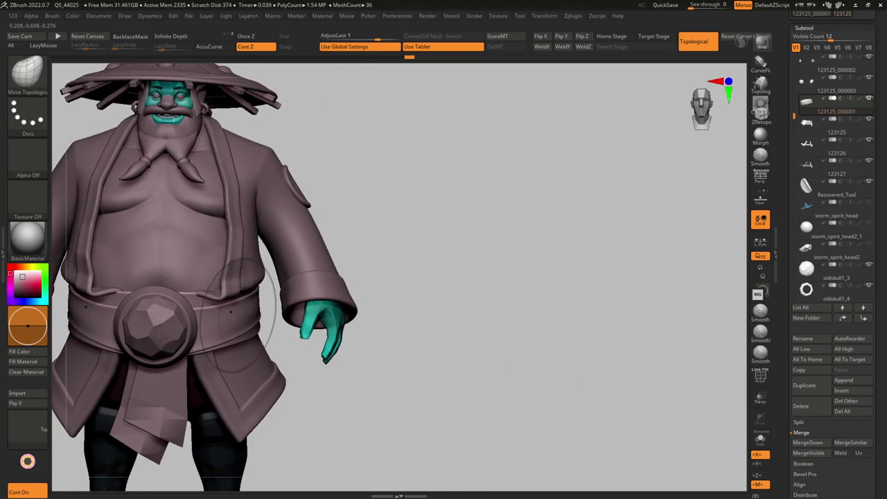
scroll(253, 321, up, 3)
drag(254, 316, 264, 357)
key(shift+f)
key(shift+f)
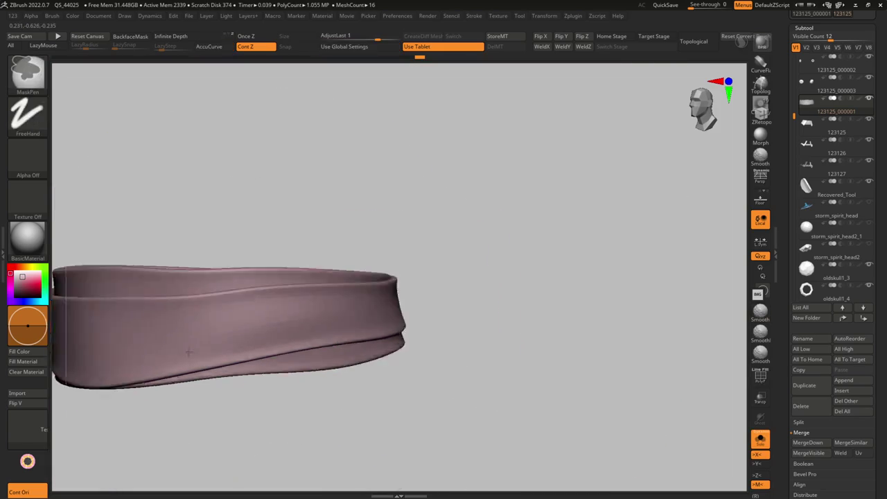
key(shift+s)
scroll(375, 324, down, 3)
scroll(374, 324, up, 3)
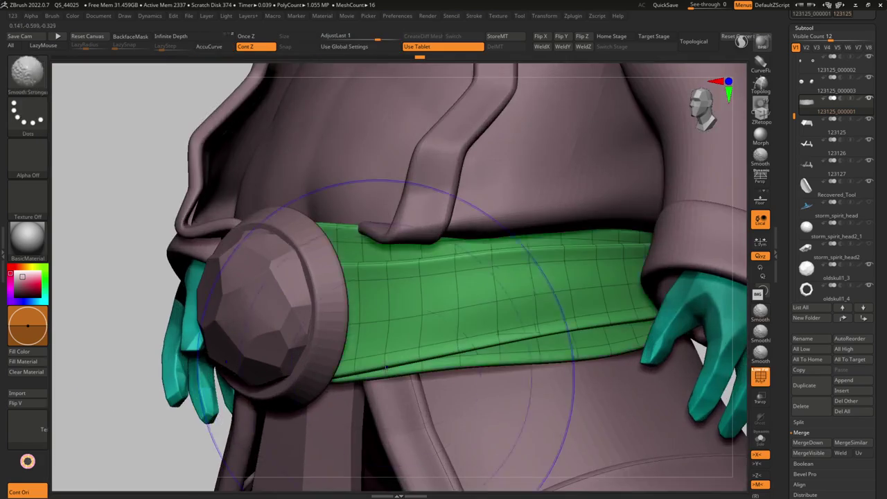
key(shift+s)
key(shift+f)
Drop the belt to its lowest subdivision and pull its lower band down with Move.
key(ctrl)
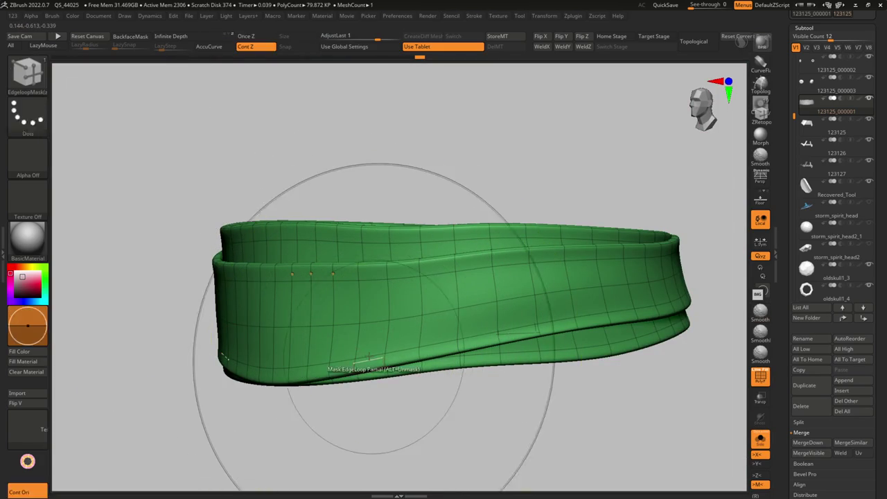
key(shift+d)
key(shift+d)
key(shift+d)
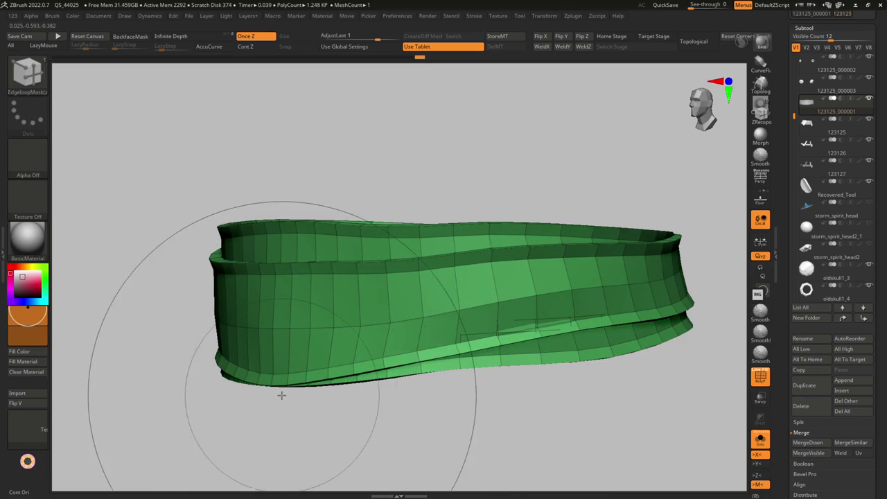
key(alt+Down)
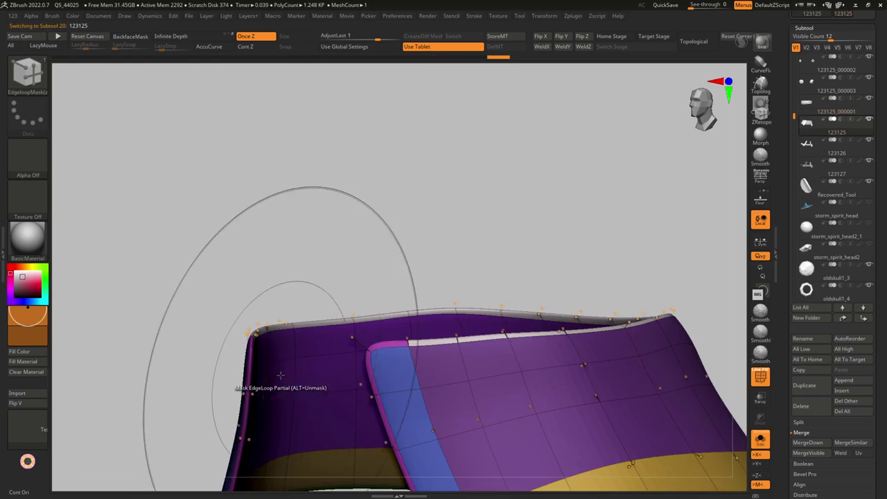
key(alt+Up)
key(s)
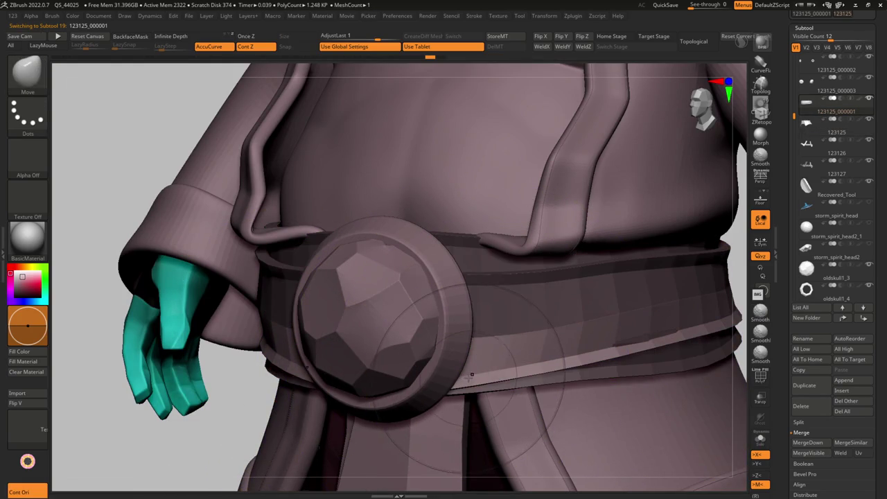
drag(457, 374, 453, 383)
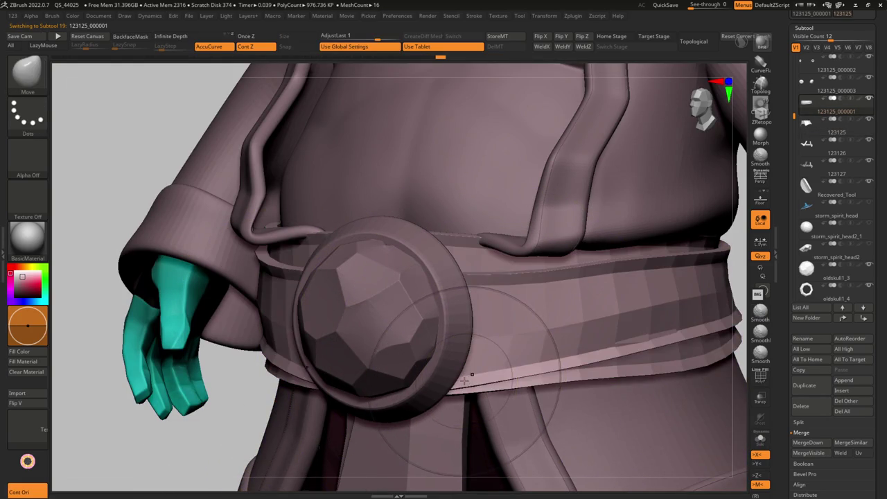
Mask an edge loop along the belt, then clear the mask and return to Move.
key(f)
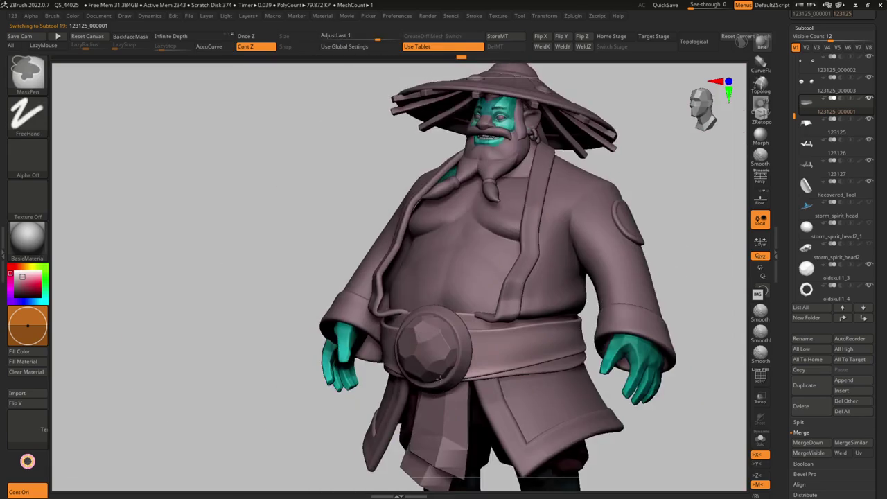
mouse_move(465, 372)
right_down()
mouse_move(519, 386)
mouse_move(447, 323)
right_up()
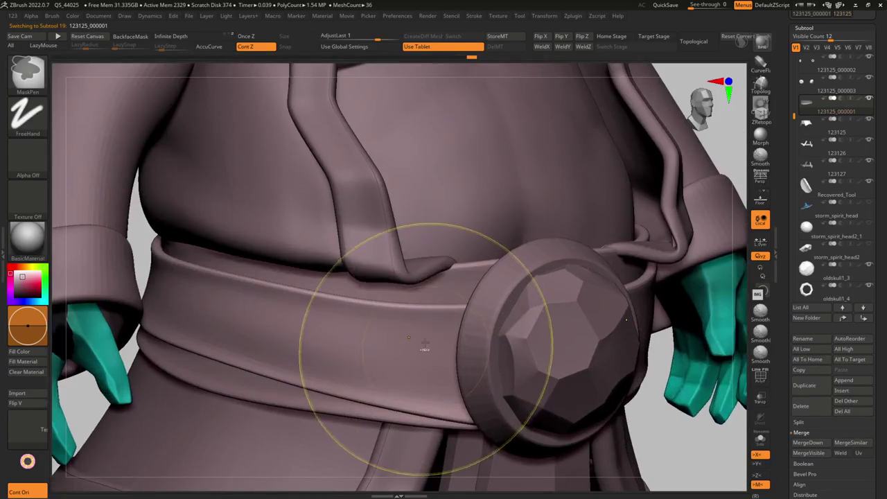
click(447, 320)
key(b)
key(m)
key(v)
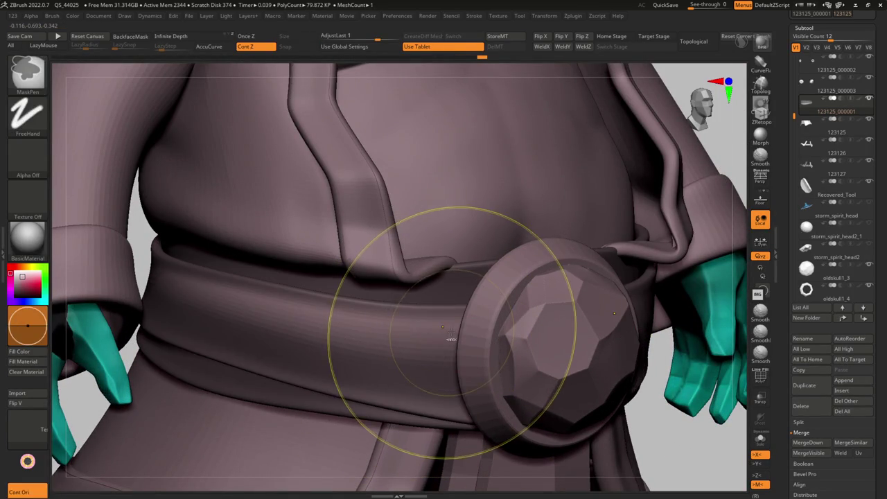
Inspect the belt ring around the character, toggling Solo on and off.
mouse_move(441, 339)
right_down()
mouse_move(423, 346)
mouse_move(703, 307)
right_up()
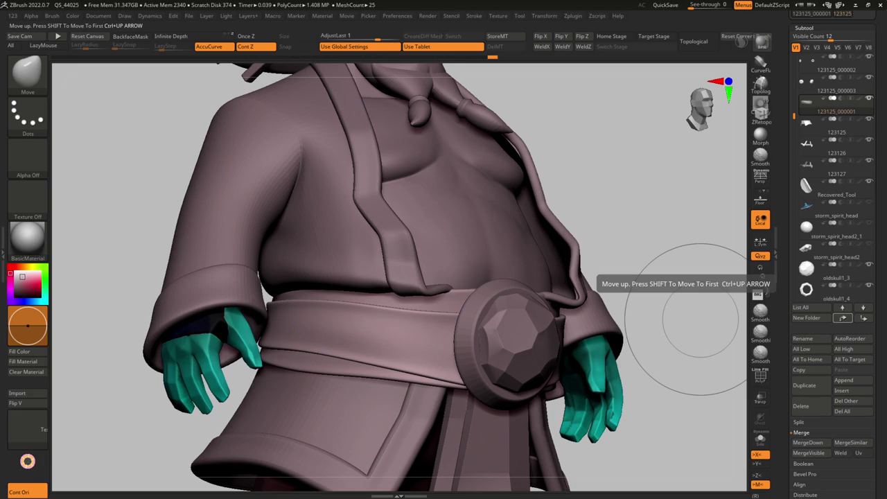
mouse_move(728, 326)
alt+right_down()
mouse_move(455, 337)
mouse_move(677, 300)
alt+right_up()
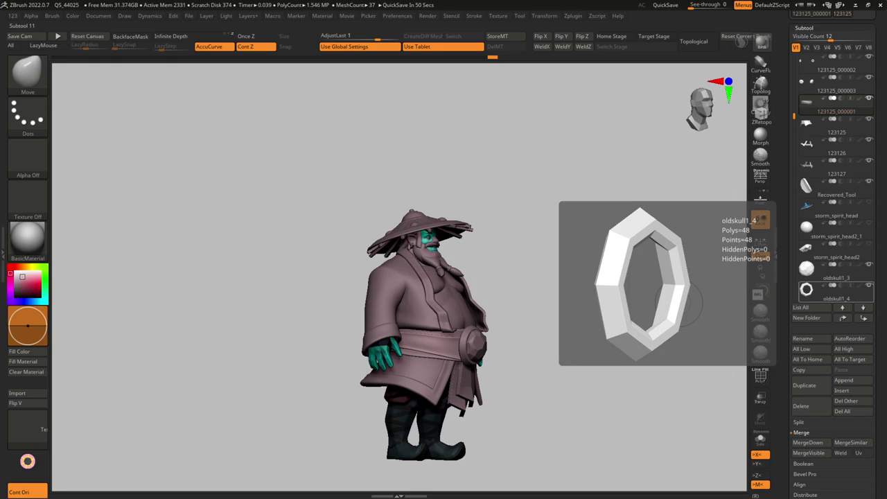
mouse_move(424, 336)
ctrl+right_down()
mouse_move(447, 314)
mouse_move(457, 340)
mouse_move(443, 305)
ctrl+right_up()
click(760, 438)
ctrl+right_drag(478, 332, 490, 353)
drag(491, 353, 471, 305)
click(761, 439)
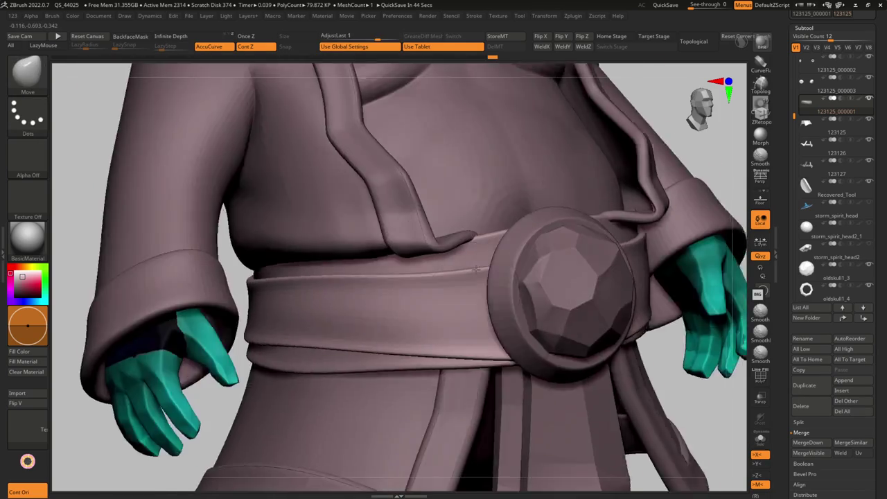
Switch to Move Topological and inspect the belt ring soloed with its polyframe.
key(b)
key(m)
key(t)
key(ctrl+shift+s)
key(ctrl+shift+s)
key(ctrl+shift+s)
key(shift+f)
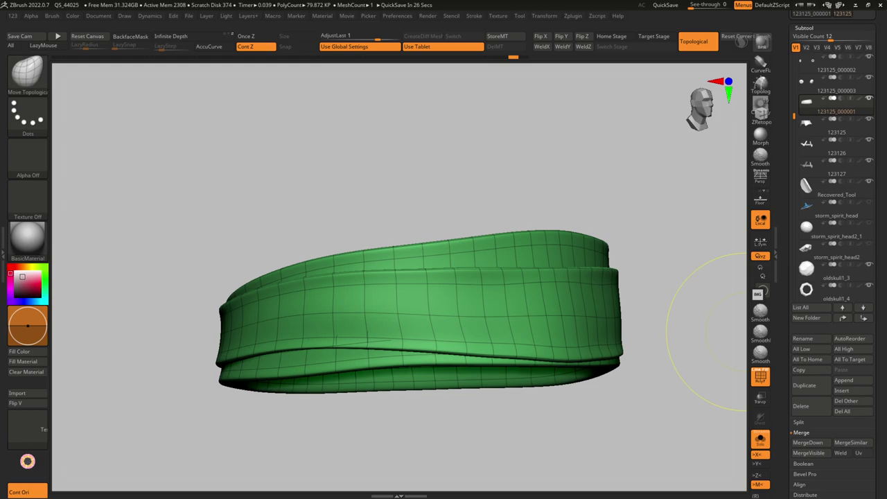
key(ctrl+shift+s)
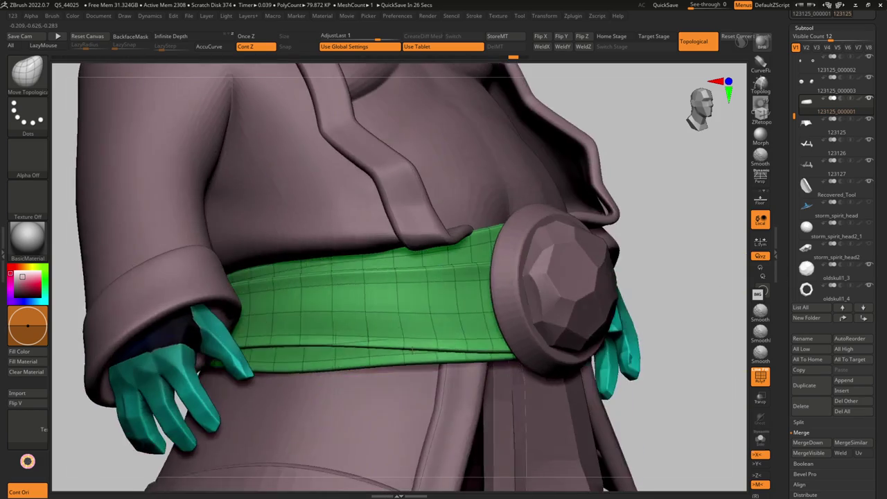
Check the belt from below, then solo the ring and smooth it.
mouse_move(569, 353)
mouse_down()
mouse_move(335, 309)
mouse_move(350, 347)
mouse_move(399, 313)
mouse_move(373, 348)
mouse_move(703, 236)
mouse_up()
mouse_move(633, 277)
mouse_down()
mouse_move(462, 325)
mouse_move(432, 318)
mouse_move(395, 277)
mouse_up()
key(ctrl+shift+s)
mouse_move(370, 322)
mouse_down()
mouse_move(360, 298)
mouse_move(376, 296)
mouse_move(366, 296)
mouse_move(370, 316)
mouse_up()
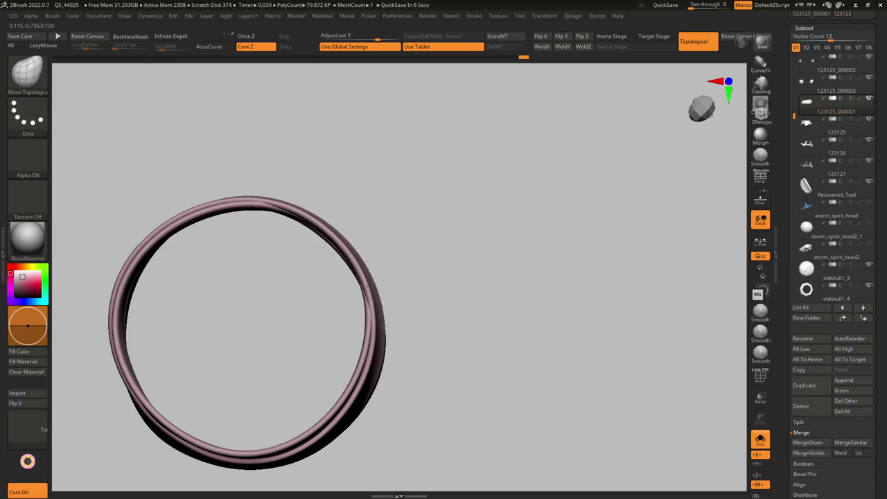
mouse_move(368, 279)
mouse_down()
mouse_move(378, 315)
mouse_move(352, 322)
mouse_move(391, 288)
mouse_up()
ctrl+shift+click(353, 322)
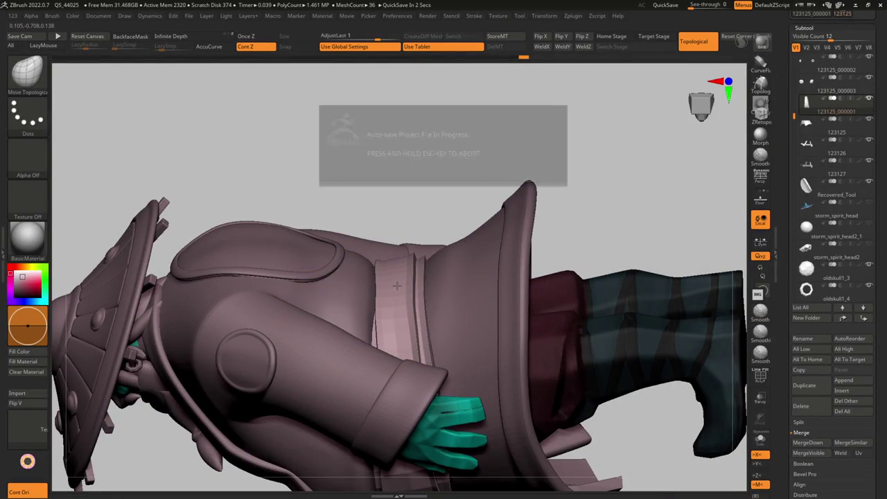
Return to the Move brush with a much smaller draw size and view the whole character.
key(Escape)
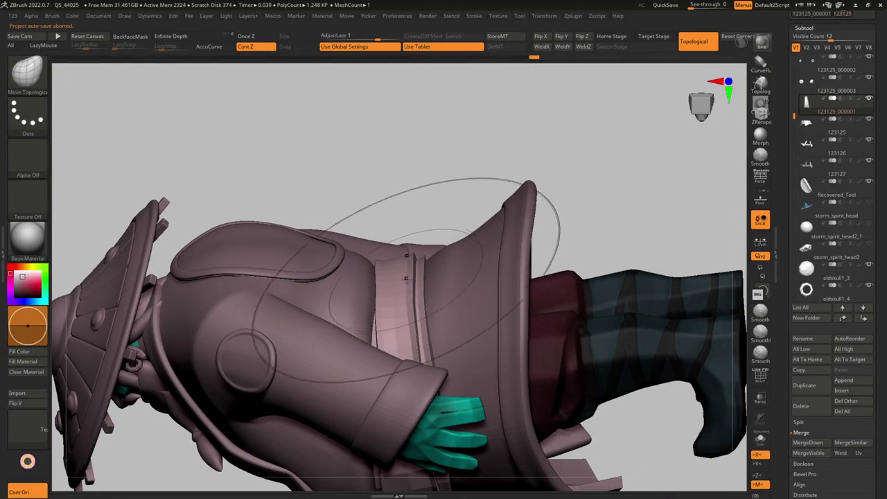
key(s)
drag(421, 275, 405, 278)
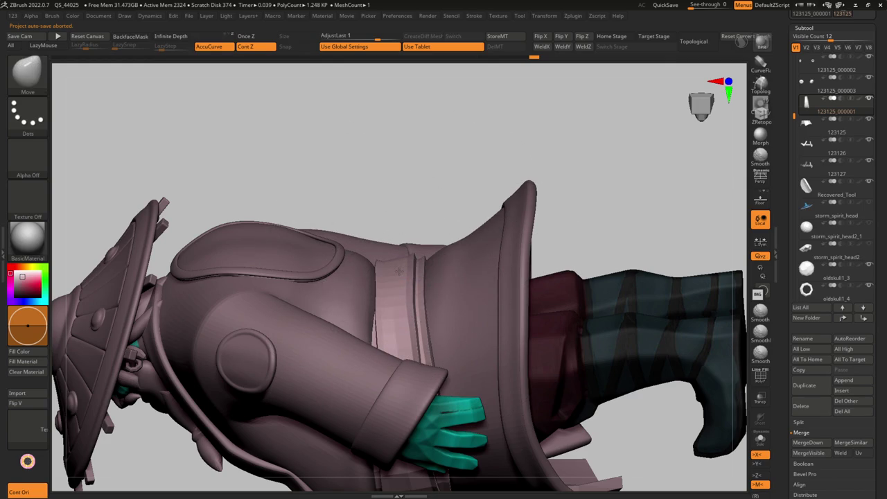
mouse_move(393, 308)
right_down()
mouse_move(399, 342)
mouse_move(337, 374)
right_up()
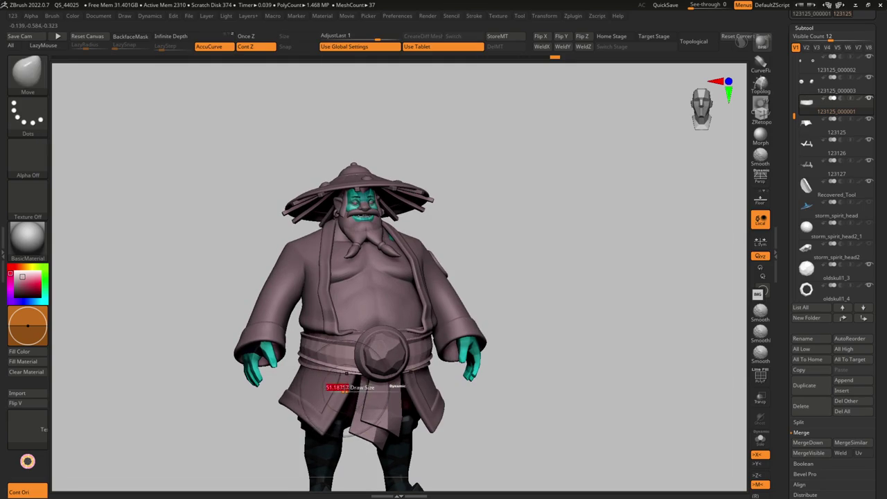
mouse_move(329, 380)
ctrl+right_down()
mouse_move(305, 372)
mouse_move(414, 392)
mouse_move(431, 366)
mouse_move(388, 363)
ctrl+right_up()
Apply the cloth noise preset from LightBox's Noise tab to the belt.
key(space)
key(comma)
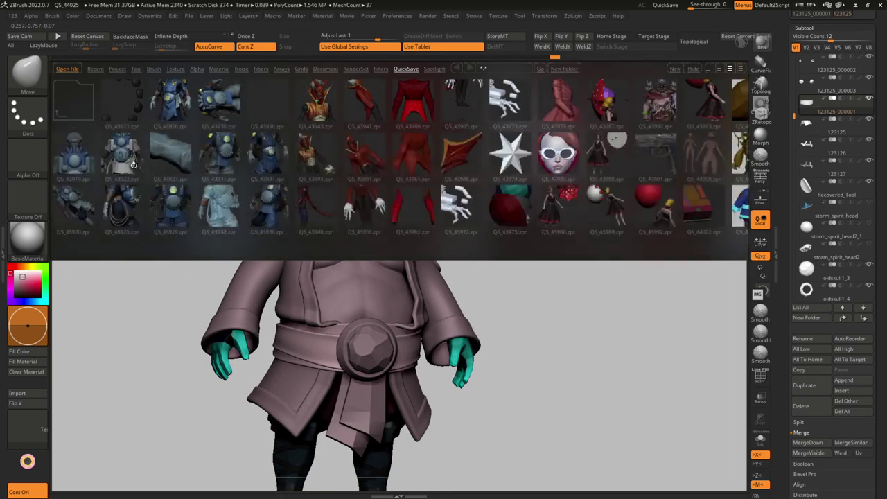
click(239, 69)
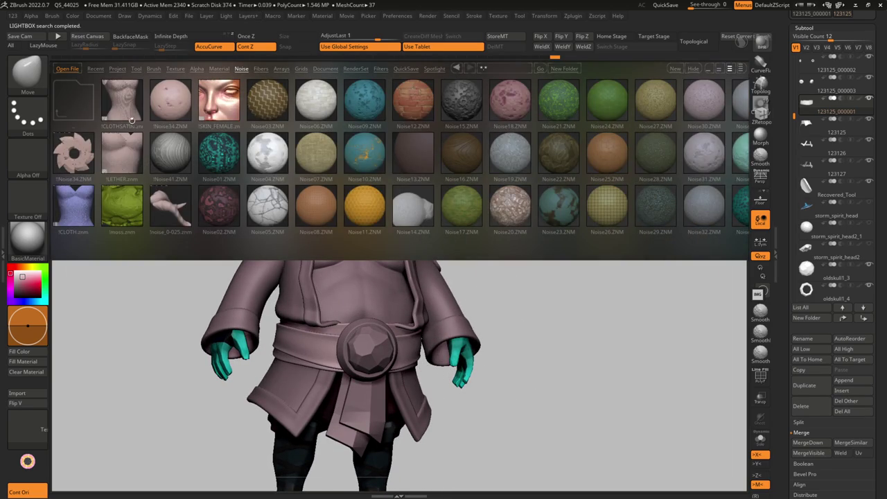
key(comma)
drag(610, 346, 652, 346)
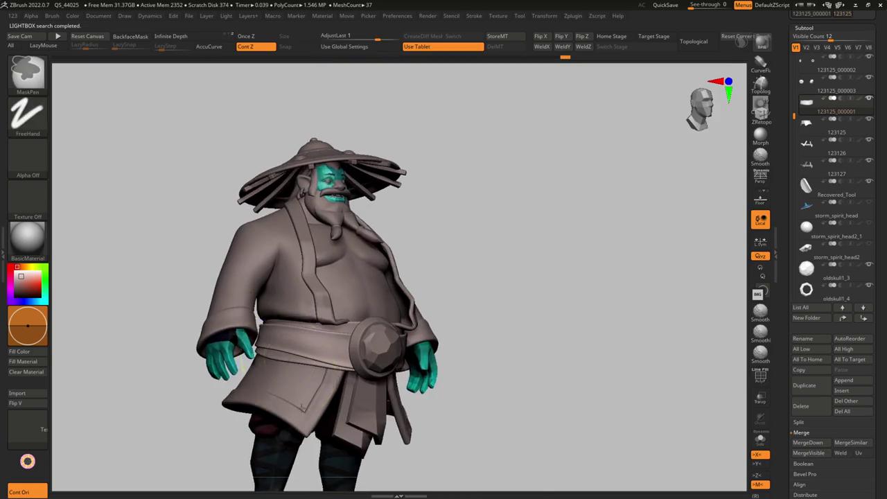
scroll(484, 294, up, 5)
key(comma)
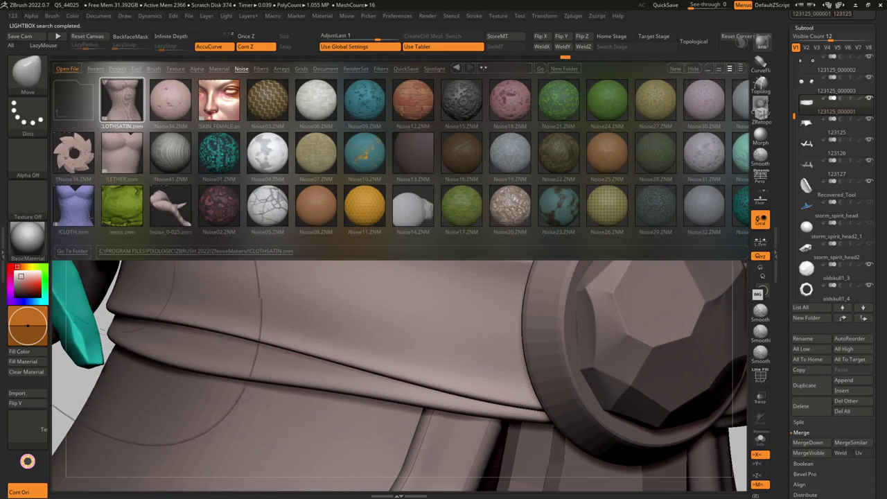
double_click(89, 220)
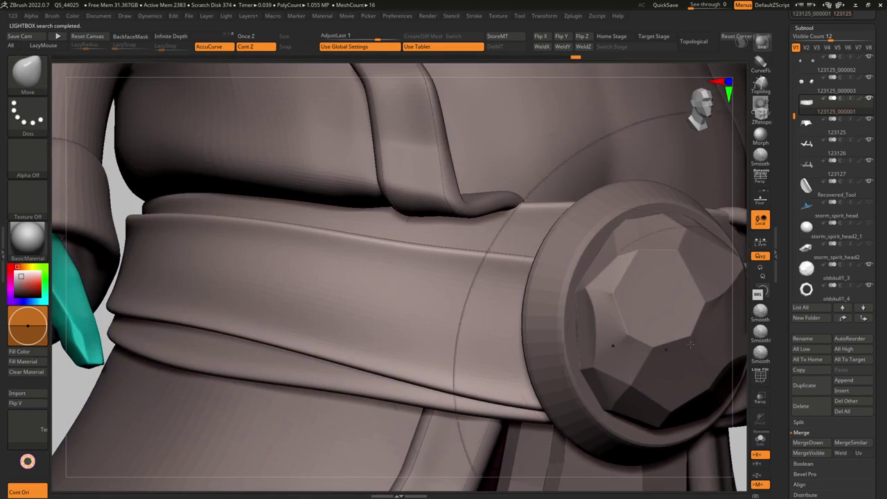
Lower the belt's noise in NoiseMaker to noise scale 0.5294 and alpha scale 0.81795.
drag(874, 444, 874, 352)
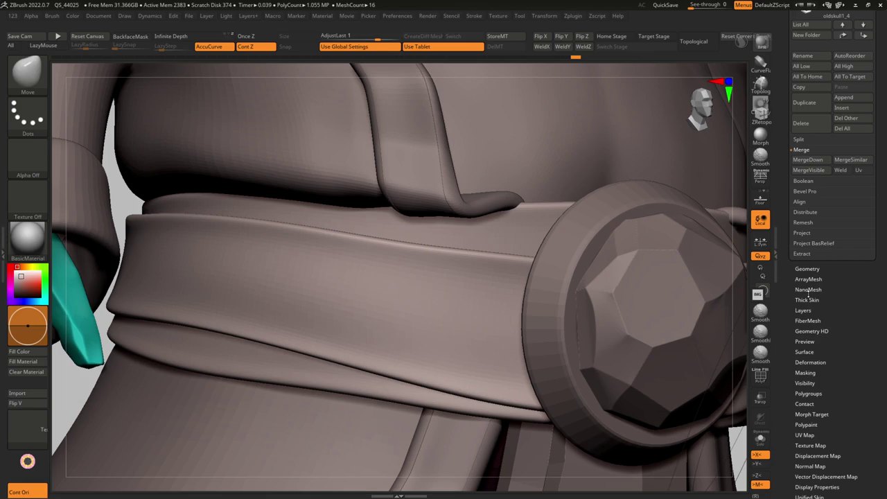
click(808, 351)
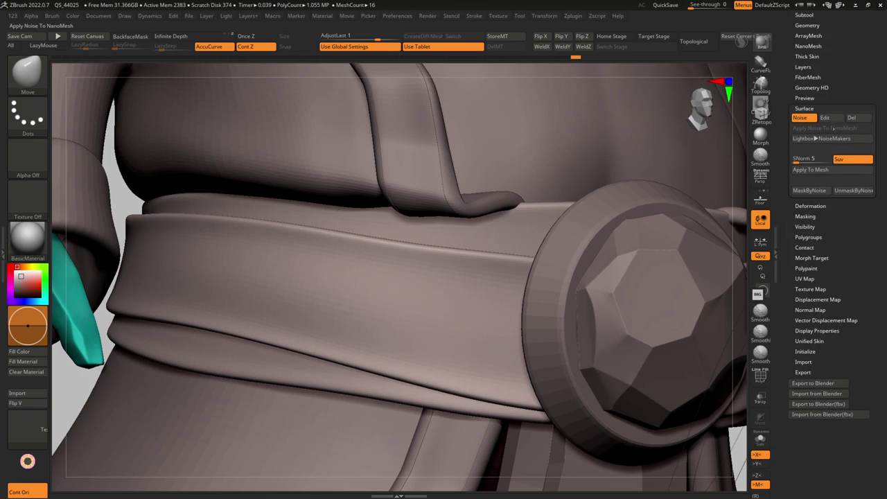
click(824, 117)
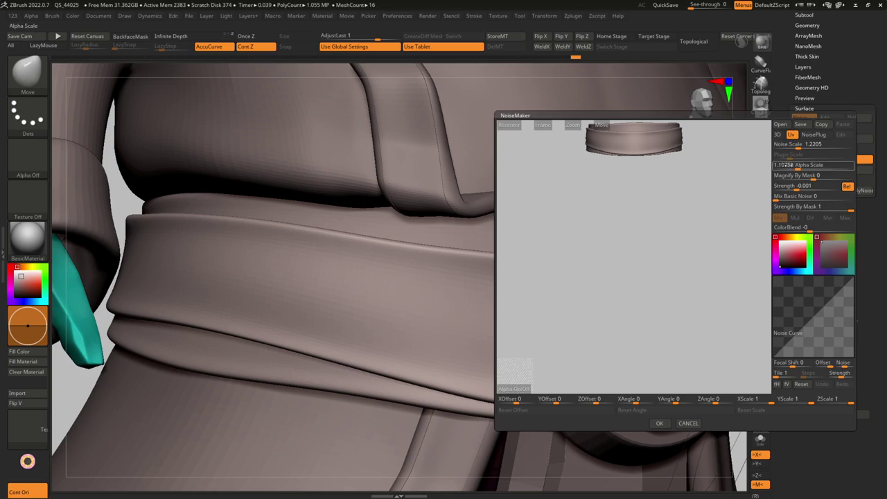
click(659, 422)
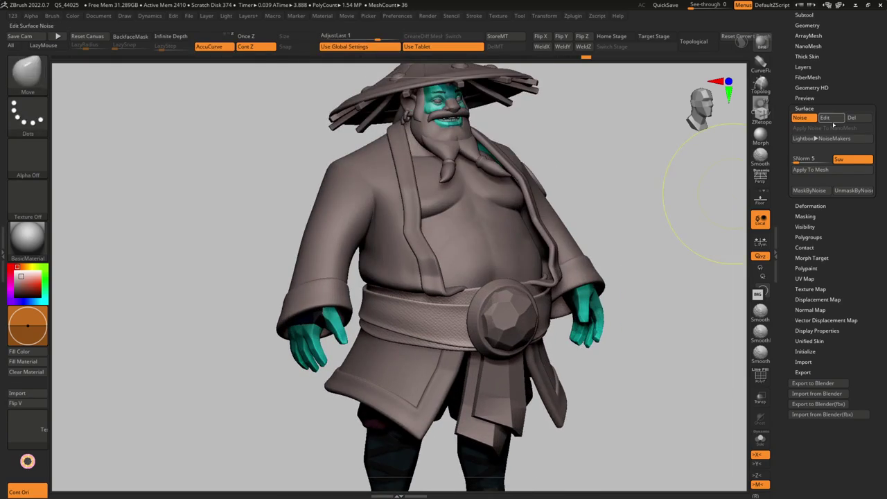
click(830, 119)
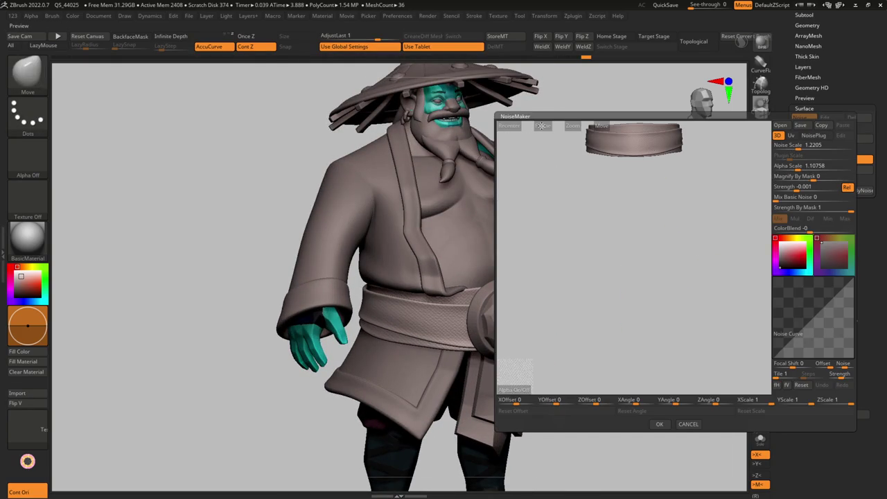
click(543, 125)
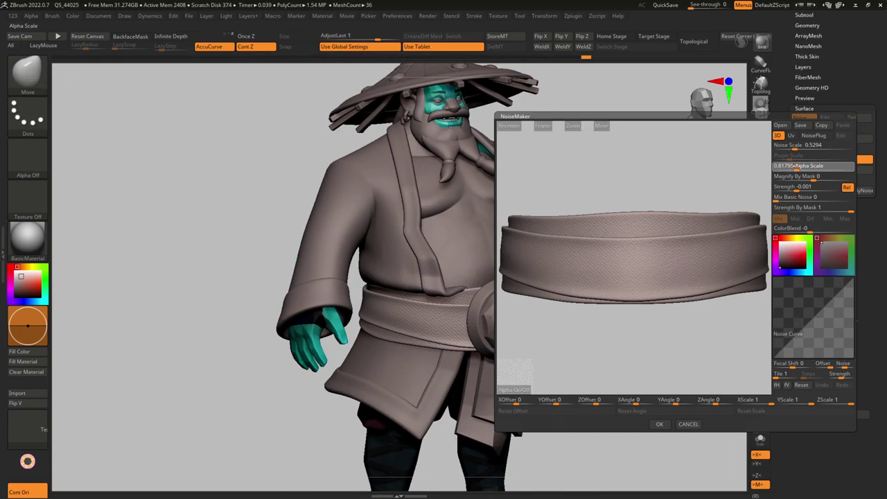
click(660, 424)
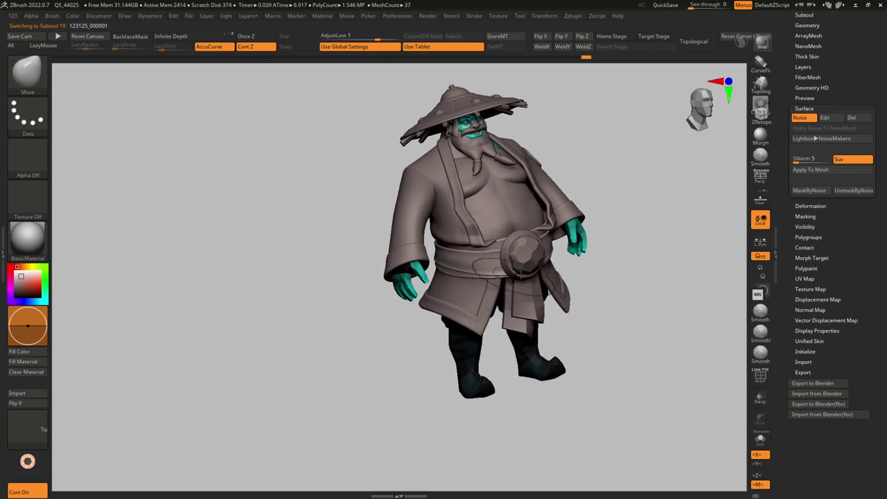
Smooth the belt's faceted shading while viewing it from the front and side.
shift+drag(430, 264, 509, 263)
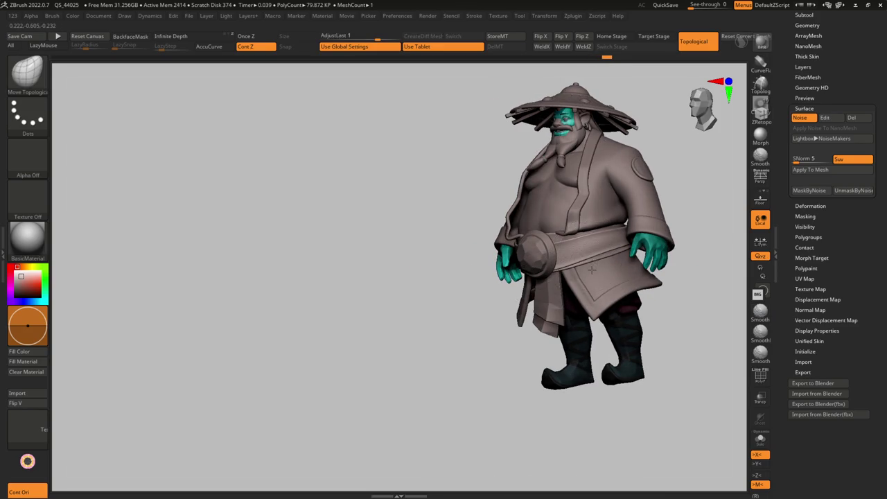
right_drag(592, 270, 568, 249)
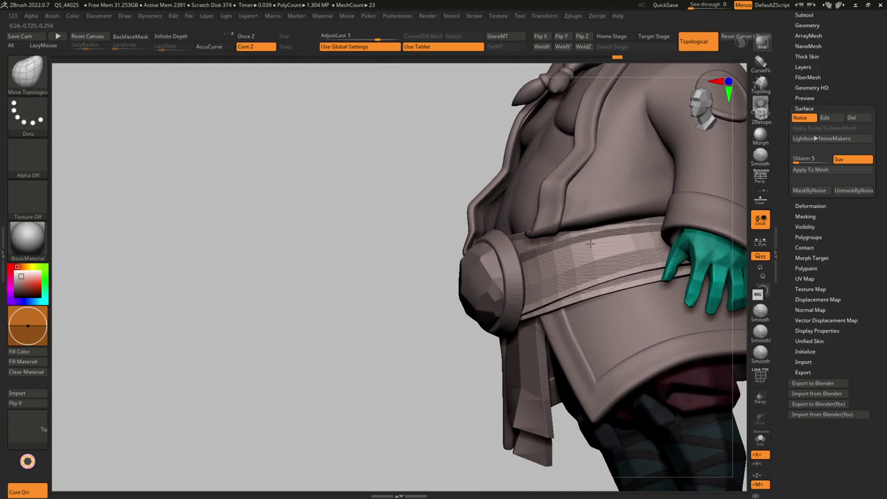
shift+drag(589, 244, 580, 245)
right_drag(575, 247, 606, 239)
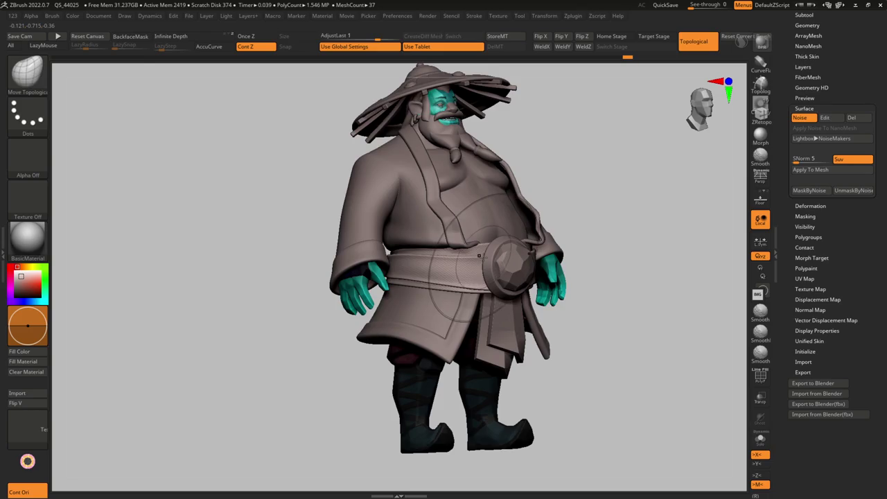
alt+right_drag(478, 254, 481, 267)
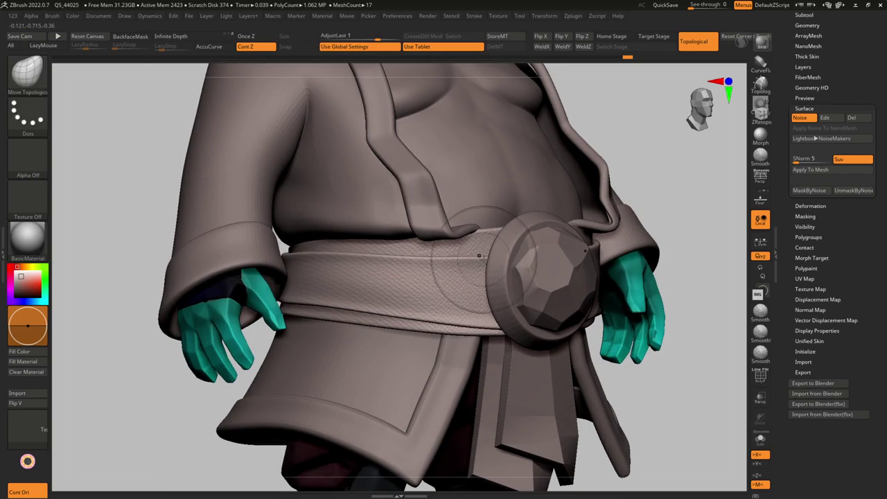
Sculpt the belt with Smooth and Move Topological, then frame the whole character.
click(519, 15)
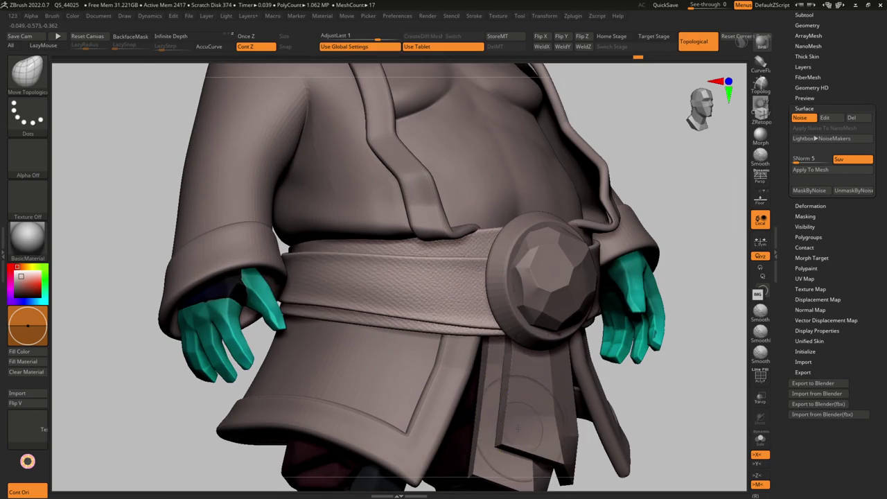
key(F1)
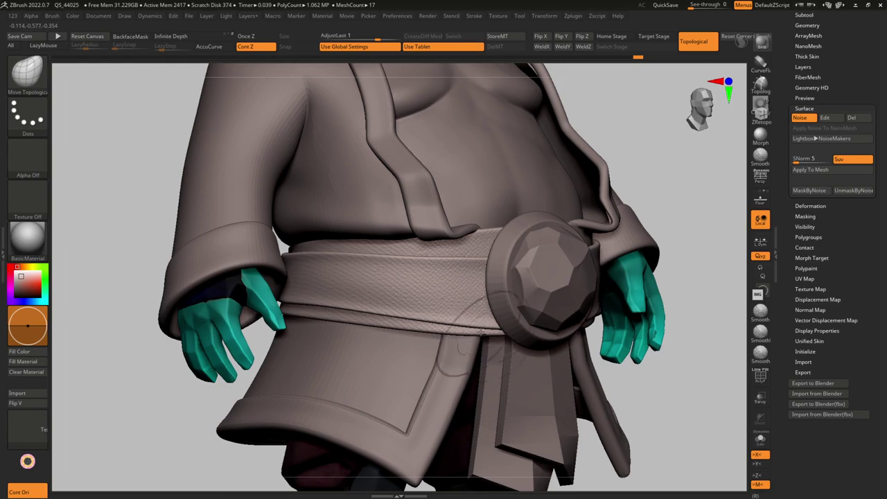
key(shift)
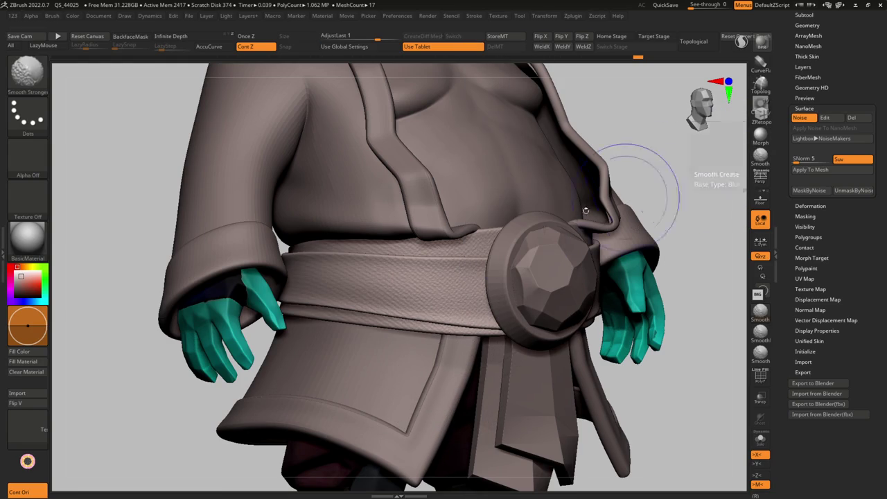
key(s)
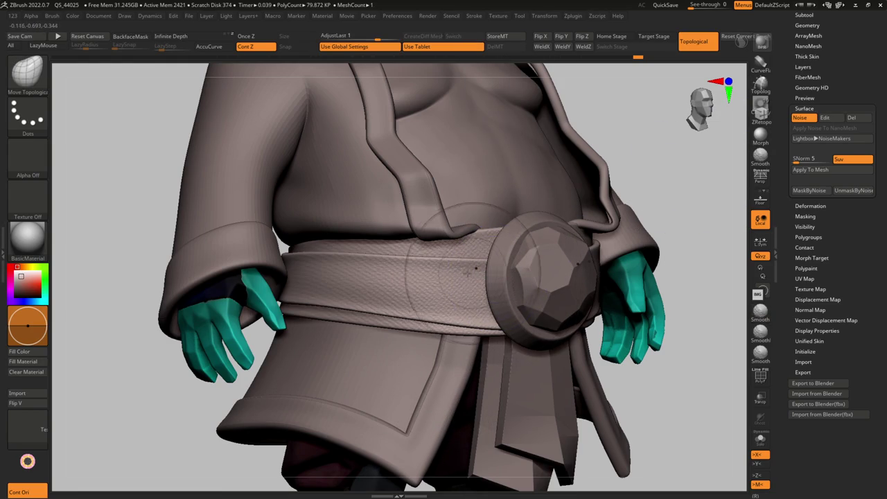
key(f)
scroll(460, 270, up, 3)
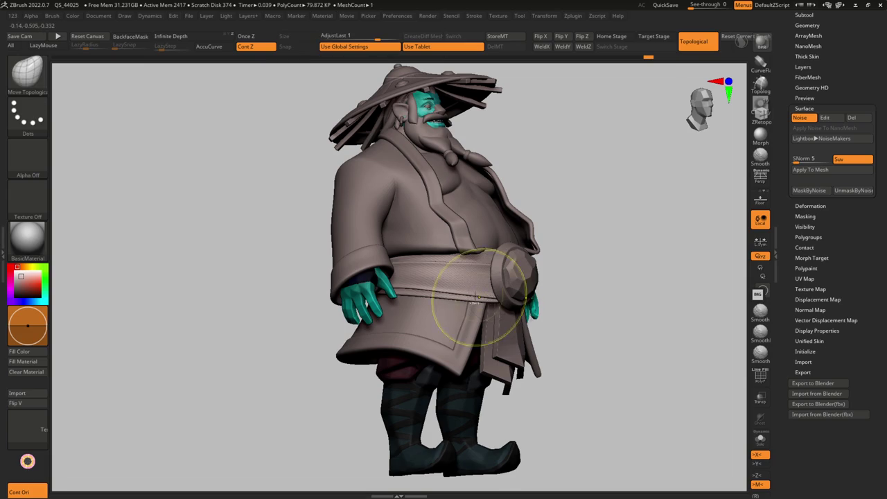
Check the belt from the back, toggling Solo, and smooth it with Smooth Stronger.
right_drag(480, 302, 588, 255)
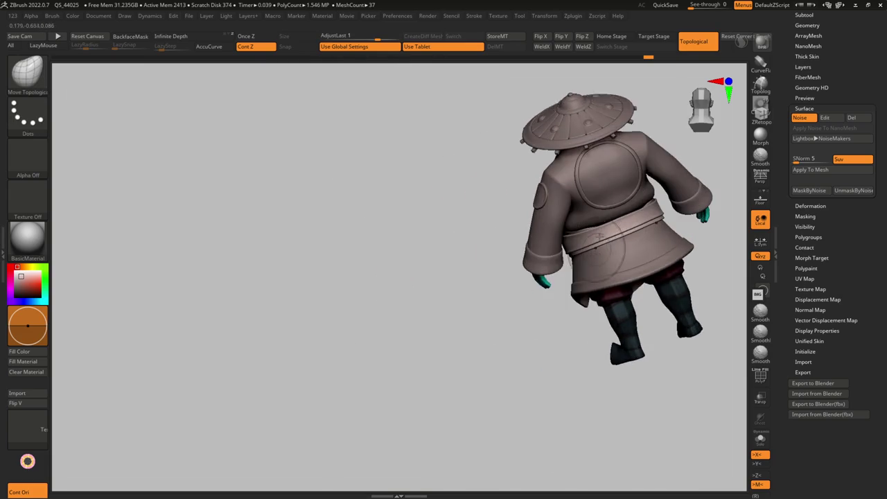
scroll(613, 267, up, 2)
mouse_move(568, 267)
right_down()
mouse_move(614, 267)
mouse_move(632, 277)
mouse_move(574, 258)
mouse_move(540, 214)
right_up()
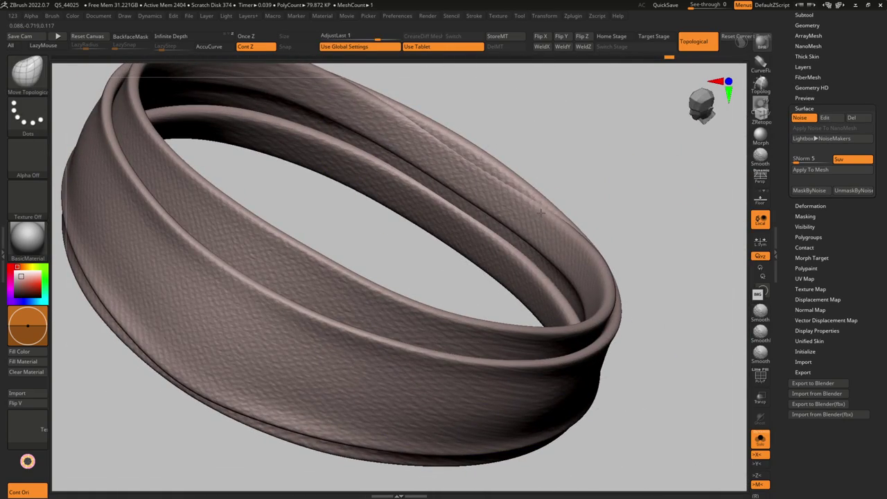
mouse_move(541, 206)
right_down()
mouse_move(372, 269)
mouse_move(430, 277)
right_up()
key(ctrl+shift+f)
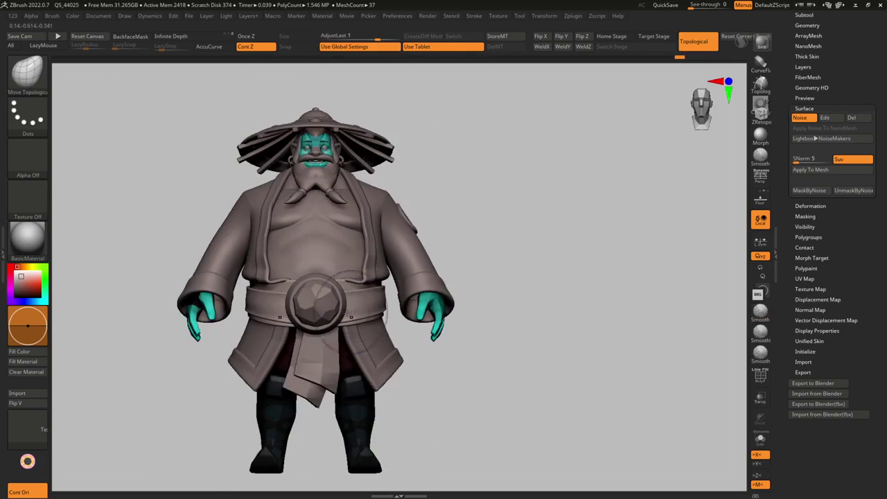
key(ctrl+shift+f)
key(shift+f)
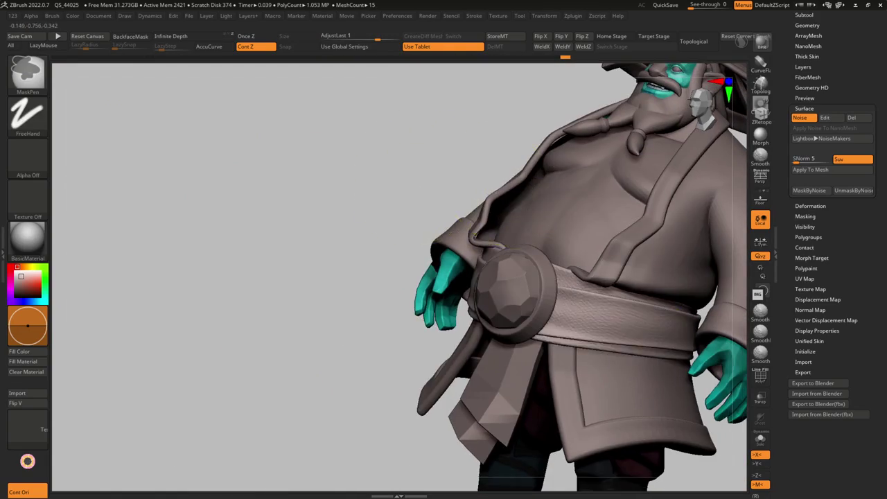
drag(492, 221, 543, 219)
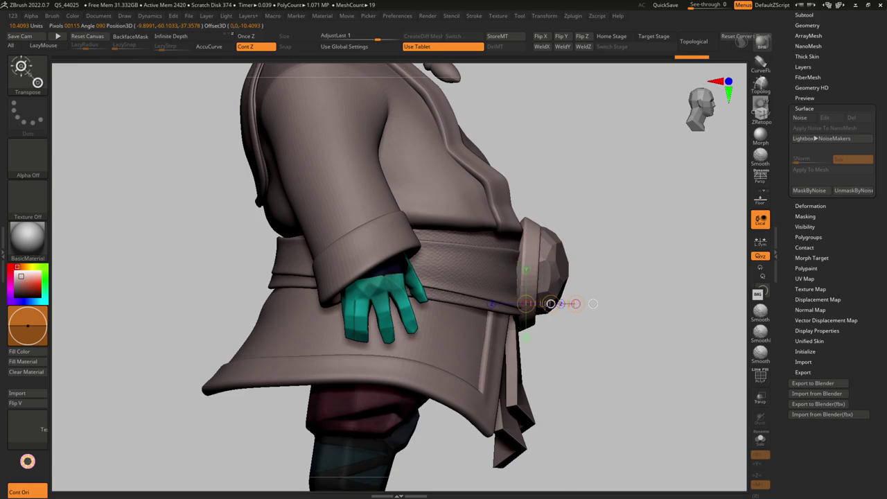
drag(525, 303, 519, 301)
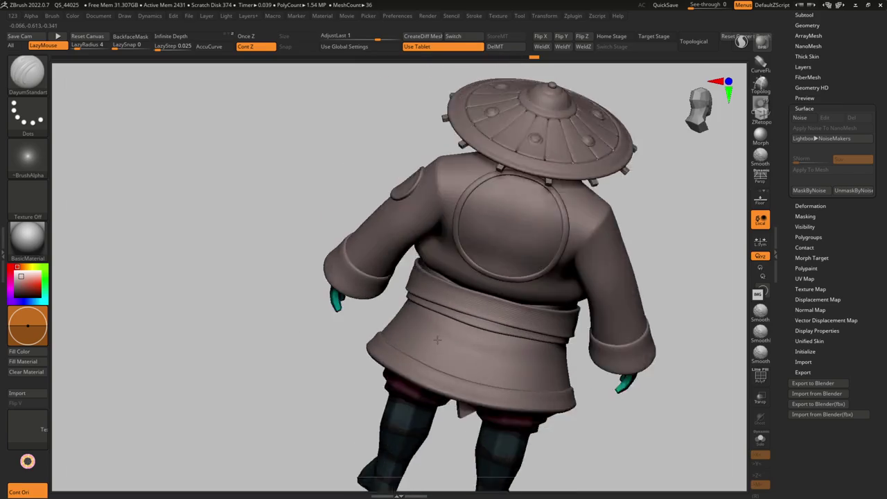
mouse_move(437, 339)
right_down()
mouse_move(491, 341)
mouse_move(457, 270)
right_up()
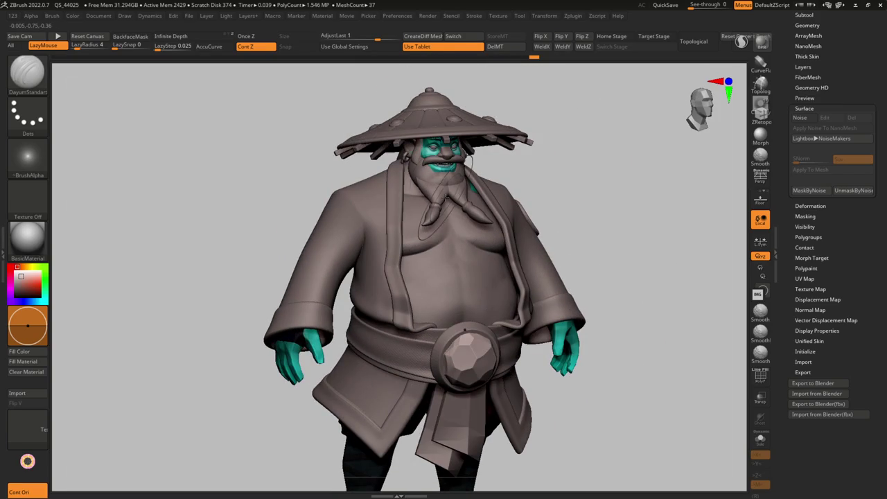
mouse_move(446, 184)
right_down()
mouse_move(473, 277)
mouse_move(444, 277)
mouse_move(495, 268)
right_up()
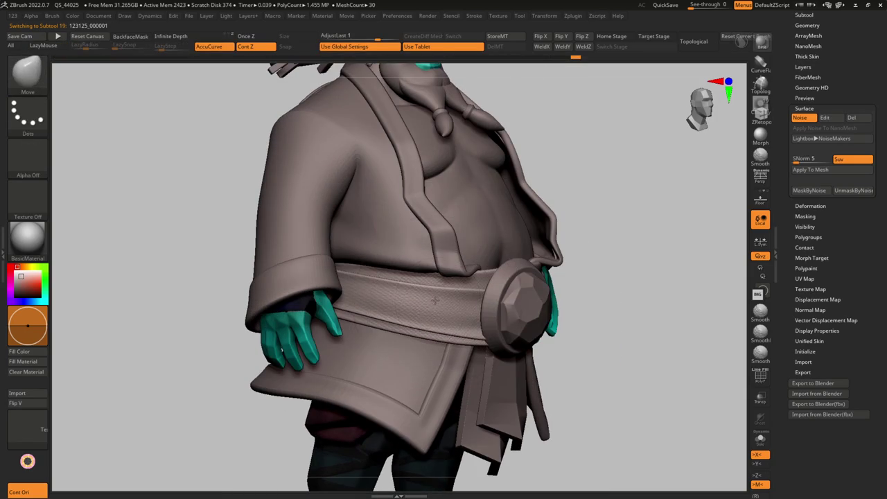
mouse_move(429, 299)
right_down()
mouse_move(554, 291)
mouse_move(585, 267)
mouse_move(613, 261)
mouse_move(572, 275)
mouse_move(605, 300)
mouse_move(595, 279)
right_up()
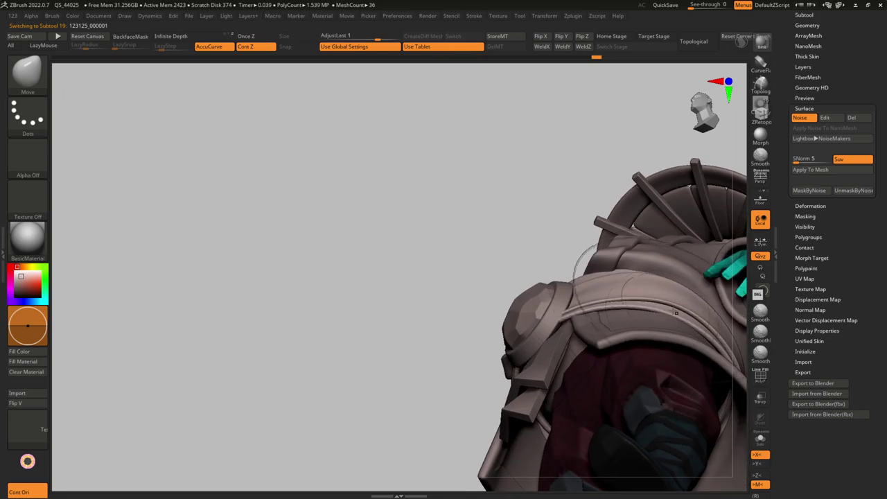
mouse_move(640, 305)
right_down()
mouse_move(655, 300)
mouse_move(682, 356)
right_up()
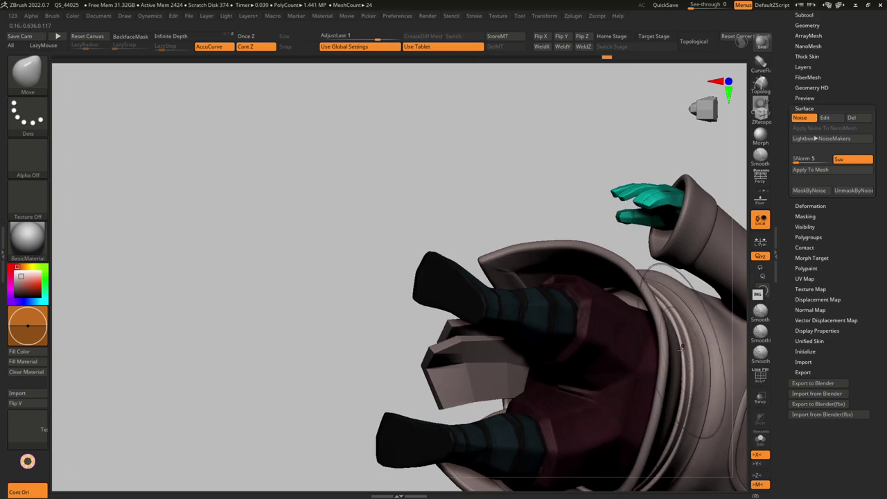
key(f)
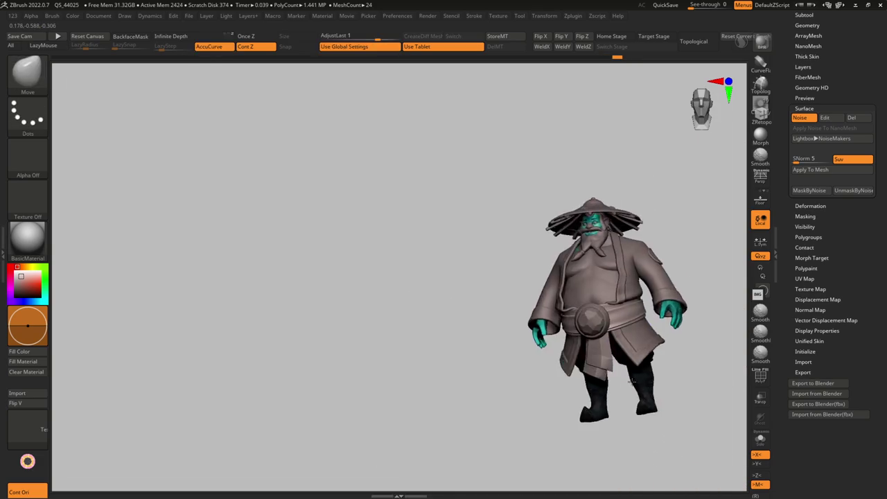
ctrl+right_drag(636, 379, 578, 376)
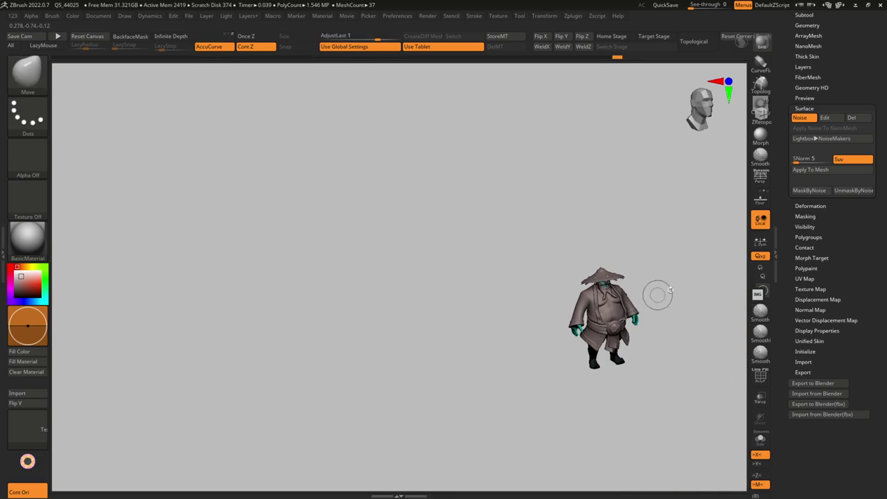
click(804, 14)
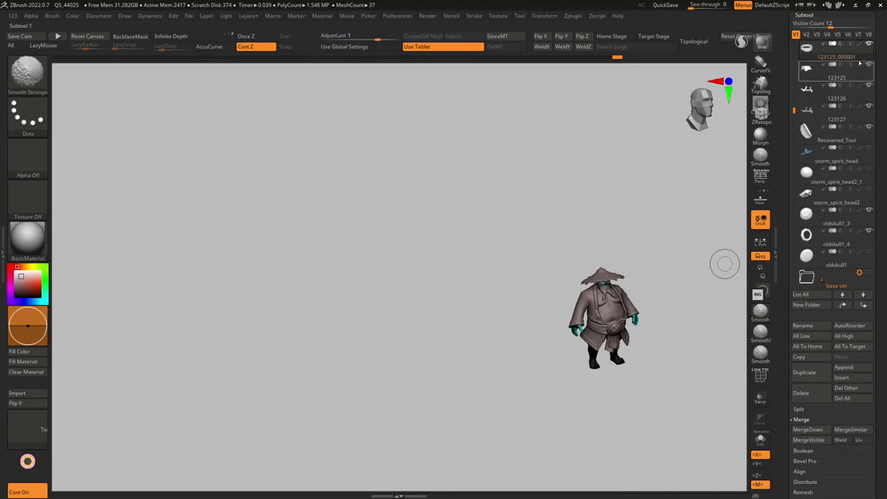
Switch to Move with full colour shown and zoom to the character's left hip.
key(b)
key(m)
key(v)
key(f)
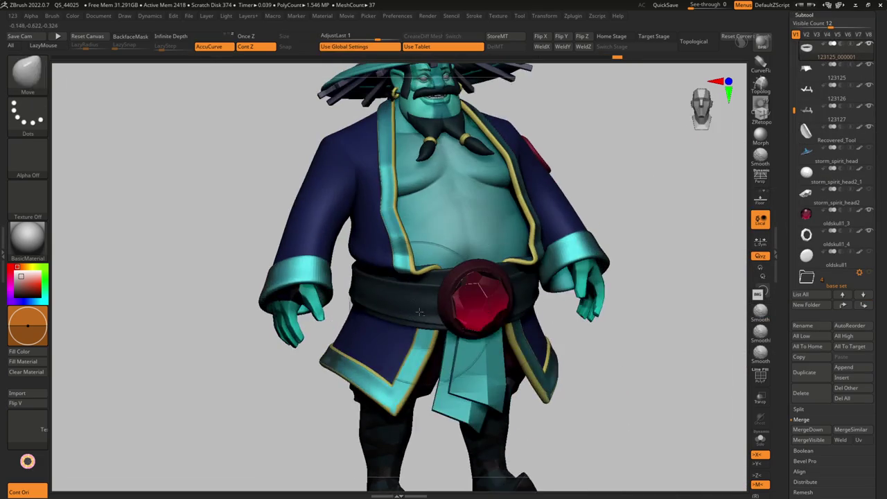
ctrl+right_drag(419, 313, 388, 311)
right_drag(485, 208, 430, 215)
mouse_move(527, 339)
ctrl+right_down()
mouse_move(544, 341)
mouse_move(491, 293)
mouse_move(446, 316)
ctrl+right_up()
Select and solo the blue coat subtool, then bring up LightBox's Noise library.
alt+click(446, 316)
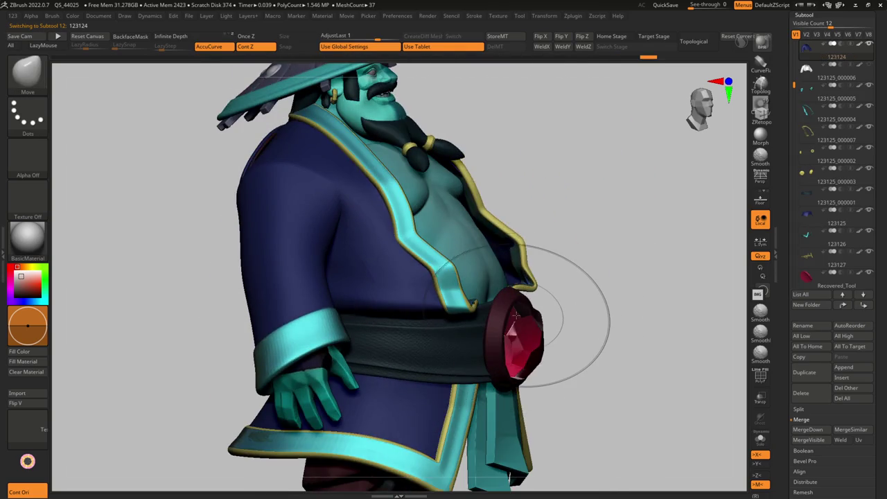
key(ctrl+shift+s)
key(l)
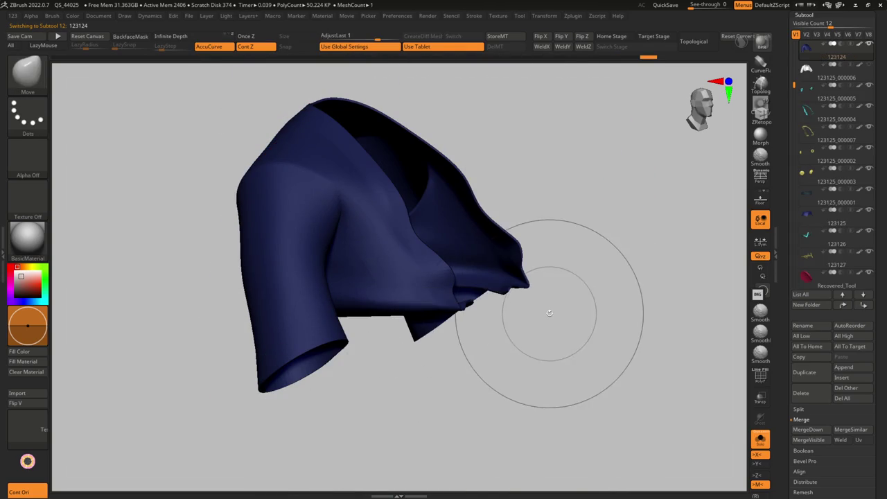
key(comma)
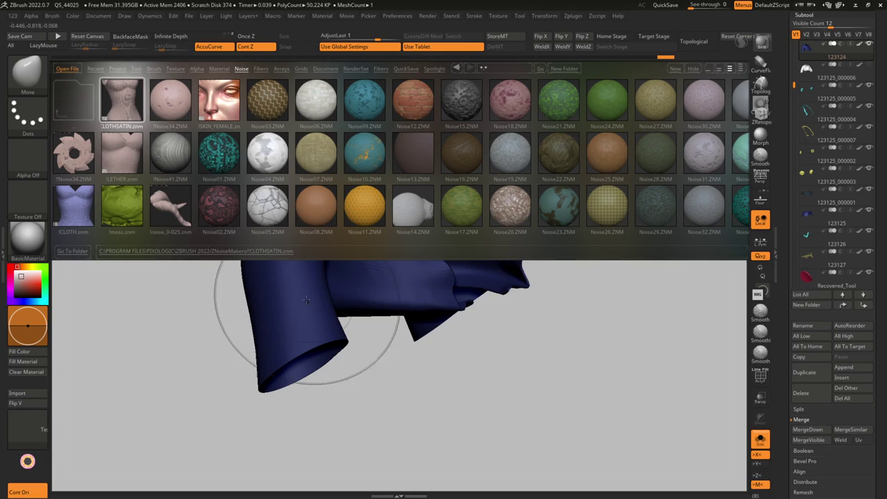
Close the noise library, show the whole character, and open the Surface noise editor.
key(comma)
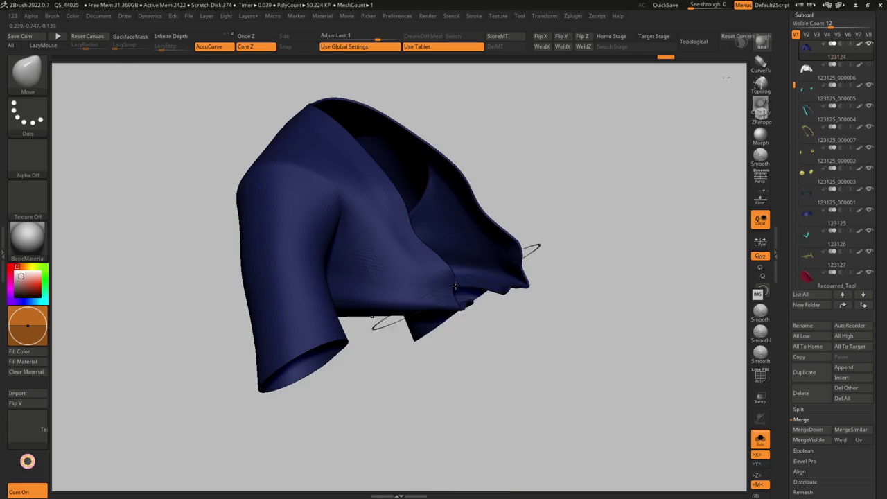
key(alt+s)
key(alt+s)
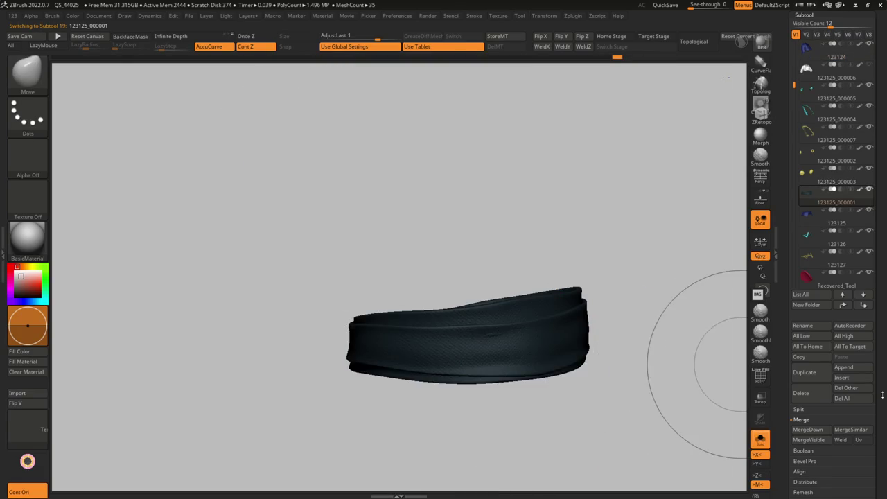
scroll(855, 287, down, 3)
scroll(855, 287, down, 3)
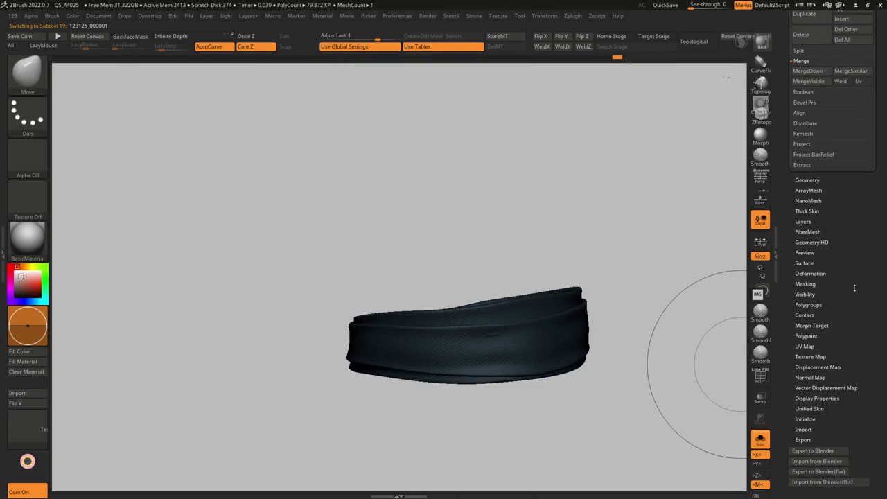
click(808, 263)
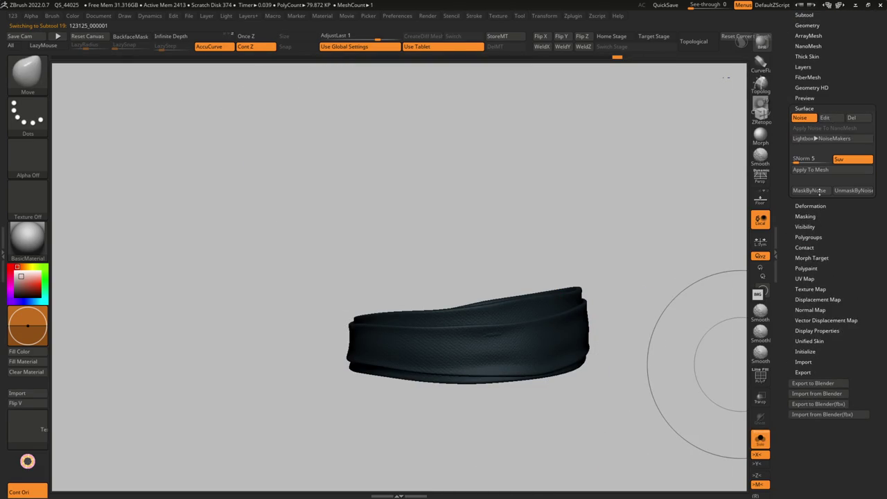
click(830, 119)
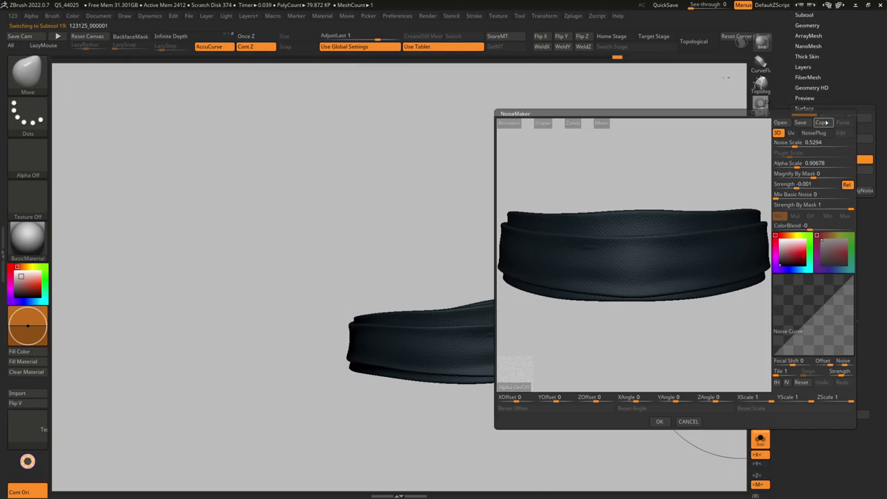
key(Return)
Turn on noise for the coat and paste the copied woven noise onto the next subtool.
key(alt+s)
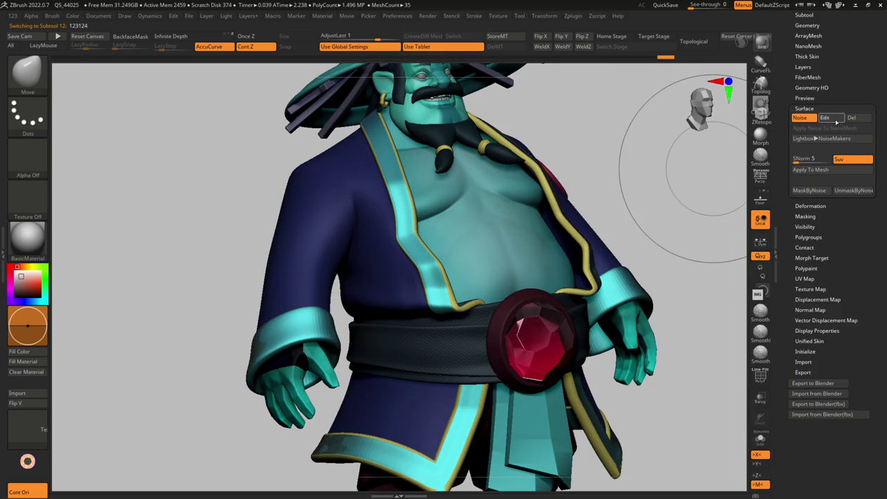
click(825, 118)
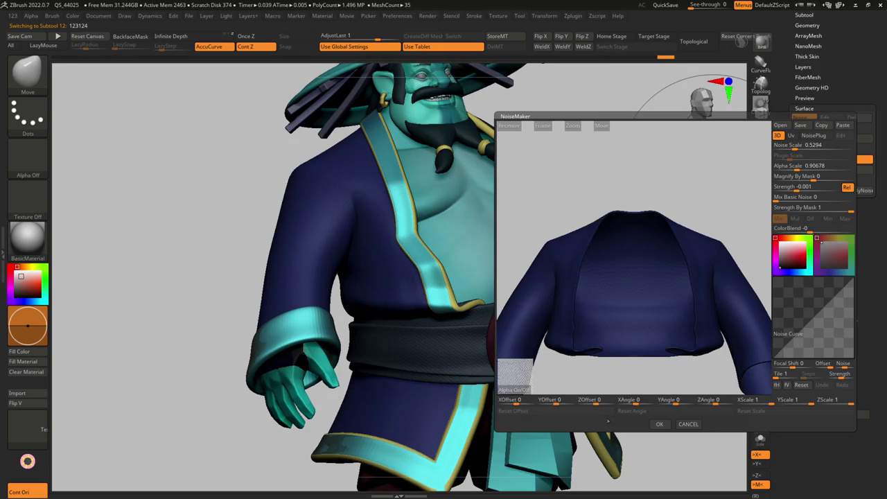
click(659, 424)
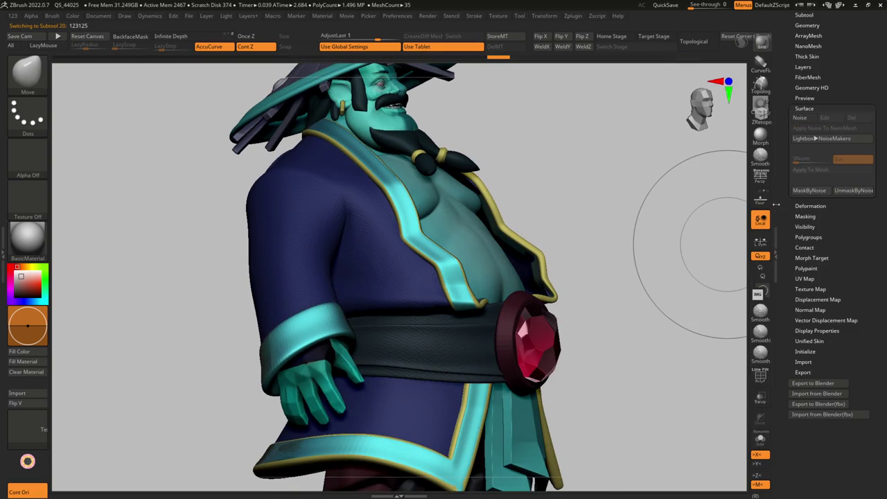
click(825, 118)
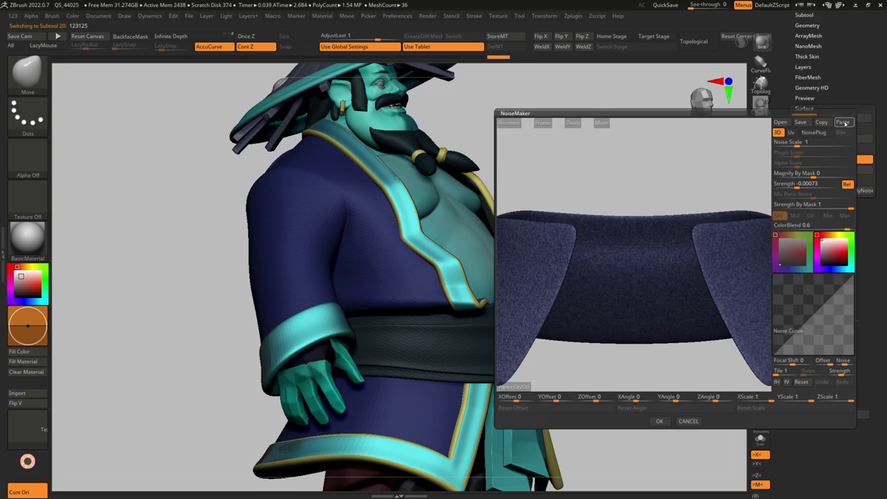
click(843, 122)
click(659, 421)
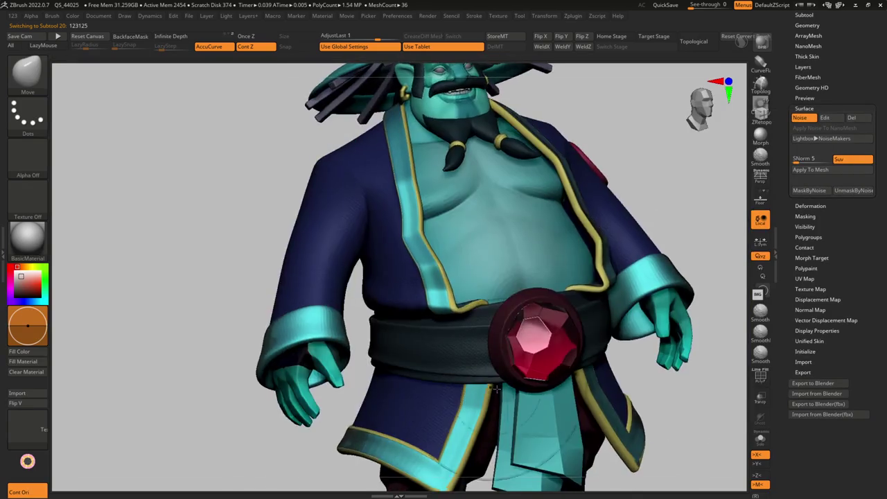
drag(624, 291, 514, 293)
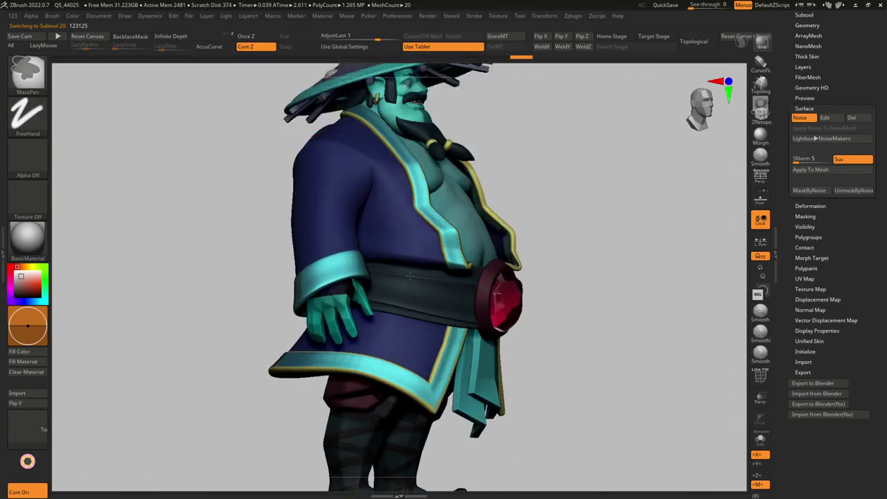
Show the character in the zbro_Viewport_S material.
drag(514, 292, 388, 306)
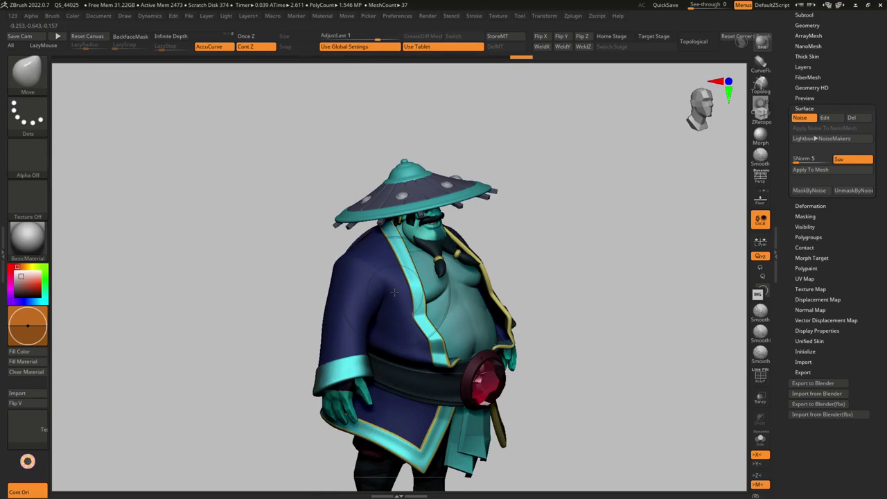
click(28, 237)
click(702, 335)
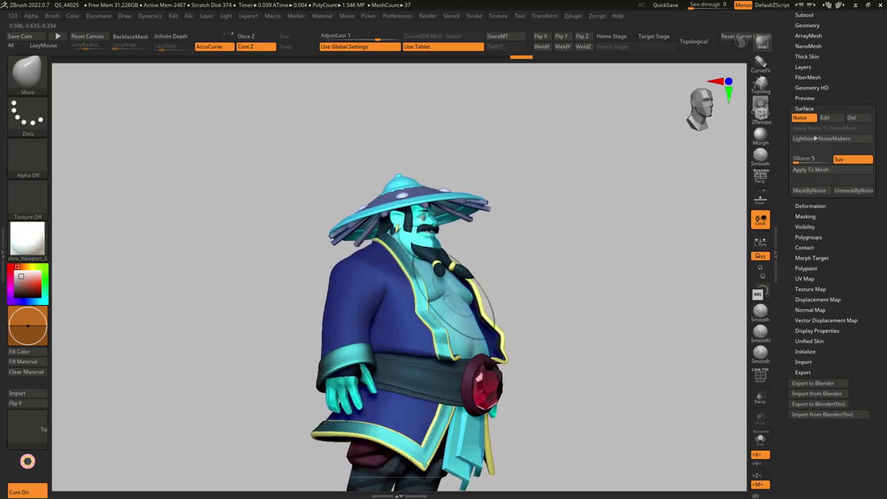
right_drag(392, 318, 353, 297)
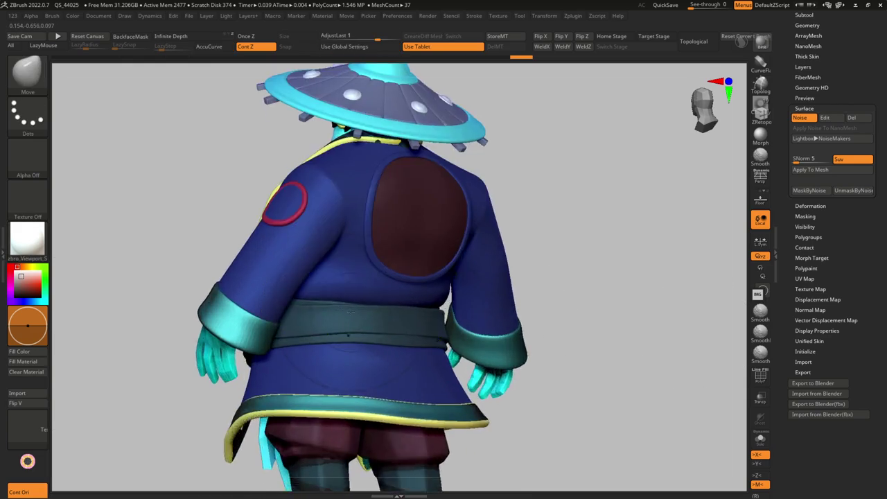
Solo the belt, select Move Topological, and preview it with Dynamic Subdiv.
alt+click(353, 296)
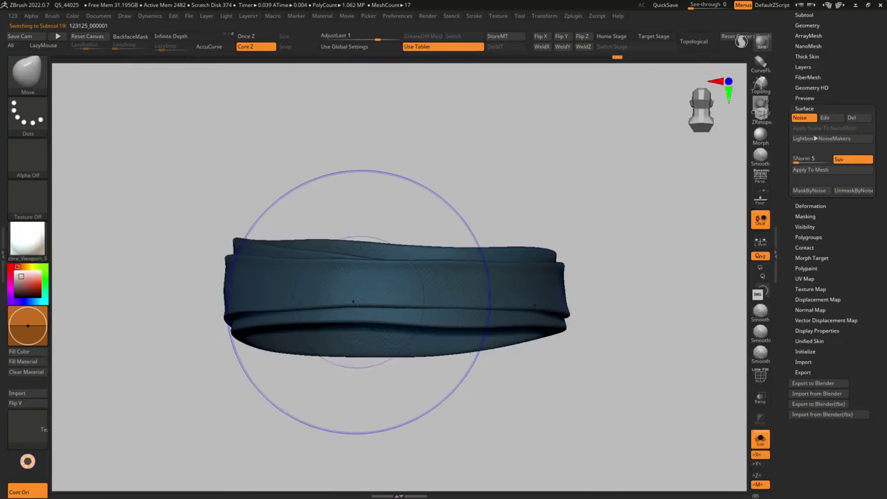
key(shift+f)
mouse_move(351, 299)
right_down()
mouse_move(399, 303)
mouse_move(379, 313)
mouse_move(369, 293)
right_up()
key(b)
key(m)
key(t)
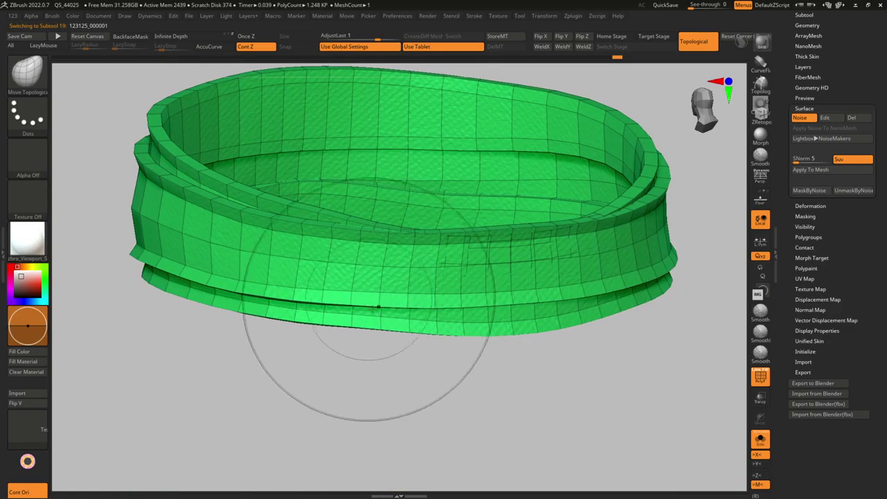
key(d)
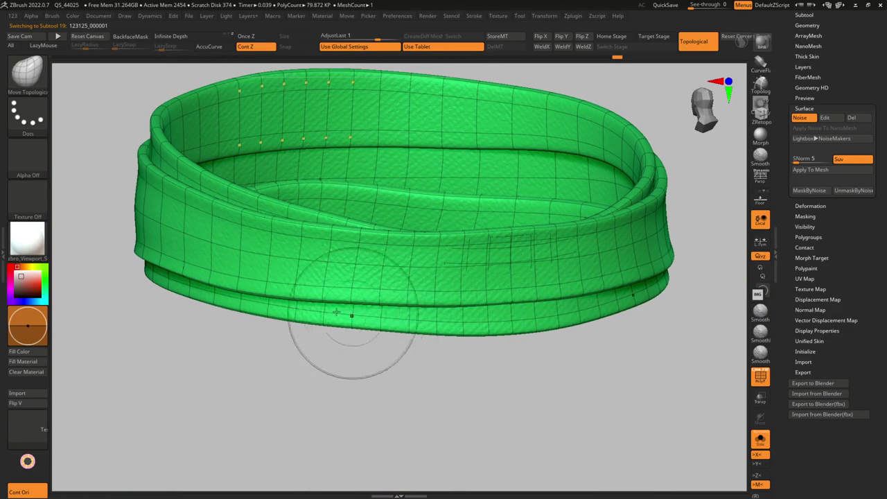
key(shift+f)
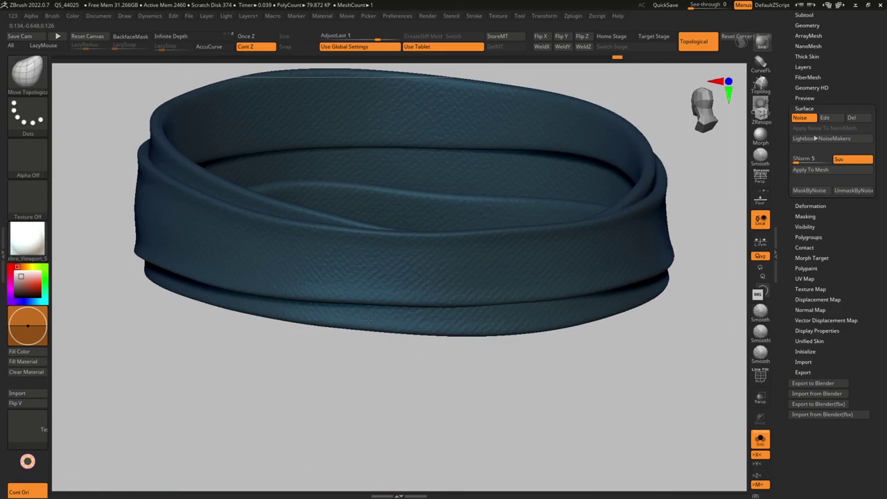
Inspect the belt's top arc, restore the full character, and set brush size to 41.4.
key(s)
mouse_move(349, 318)
right_down()
mouse_move(350, 294)
mouse_move(337, 290)
right_up()
mouse_move(419, 288)
right_down()
mouse_move(462, 303)
mouse_move(392, 327)
mouse_move(250, 305)
mouse_move(231, 348)
mouse_move(262, 313)
right_up()
key(s)
key(alt+s)
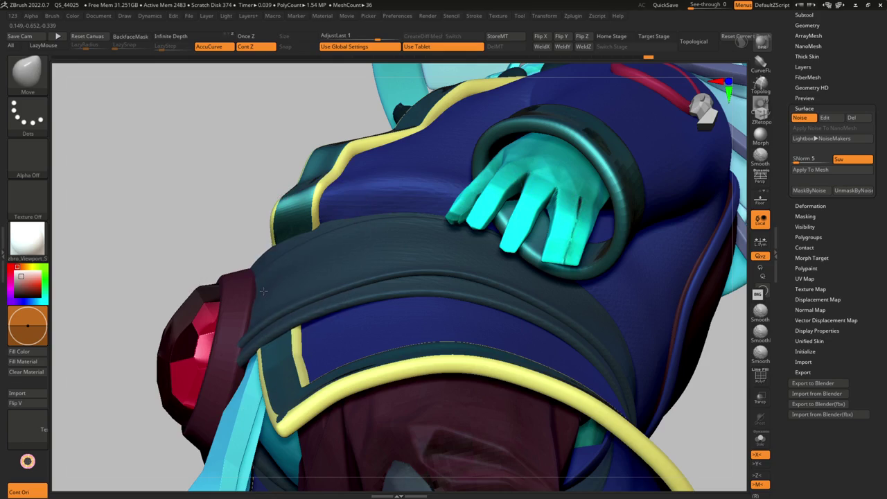
mouse_move(232, 372)
right_down()
mouse_move(199, 337)
mouse_move(242, 312)
right_up()
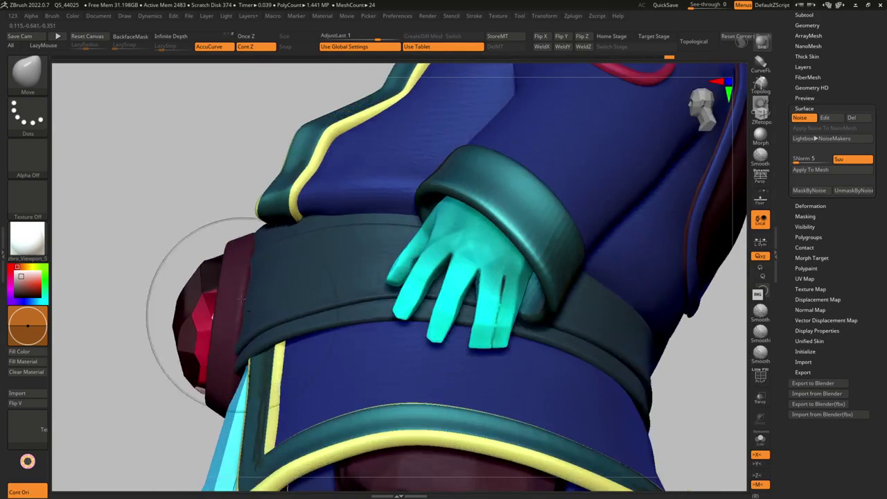
mouse_move(242, 267)
right_down()
mouse_move(238, 285)
mouse_move(229, 276)
right_up()
drag(221, 284, 213, 280)
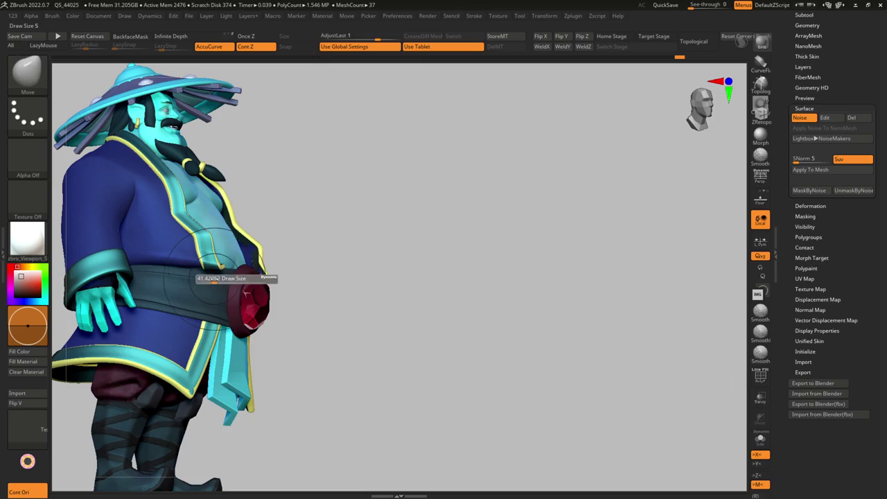
mouse_move(218, 274)
right_down()
mouse_move(242, 271)
mouse_move(288, 289)
right_up()
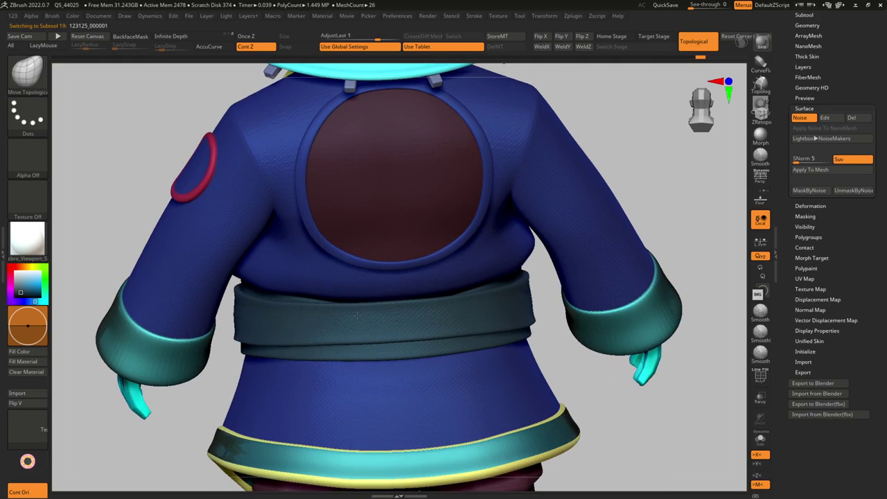
Reposition the belt with a Transpose handle, then return to the Move brush.
key(w)
ctrl+shift+click(303, 298)
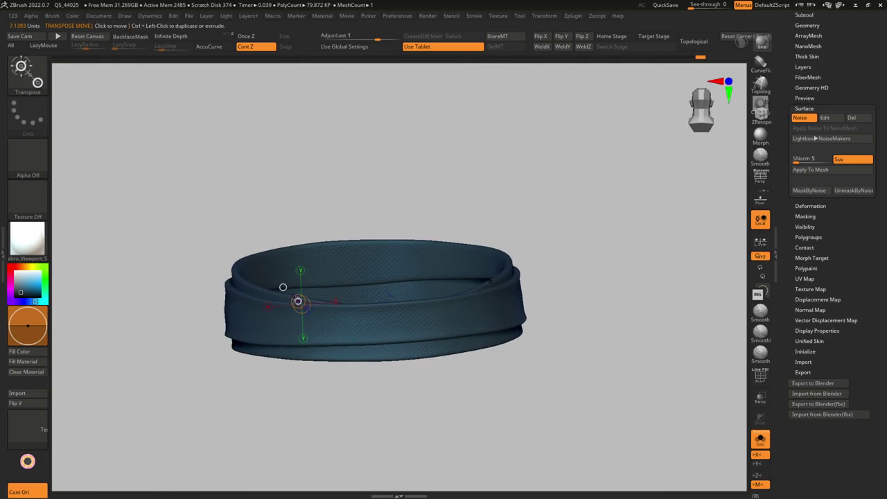
key(q)
key(s)
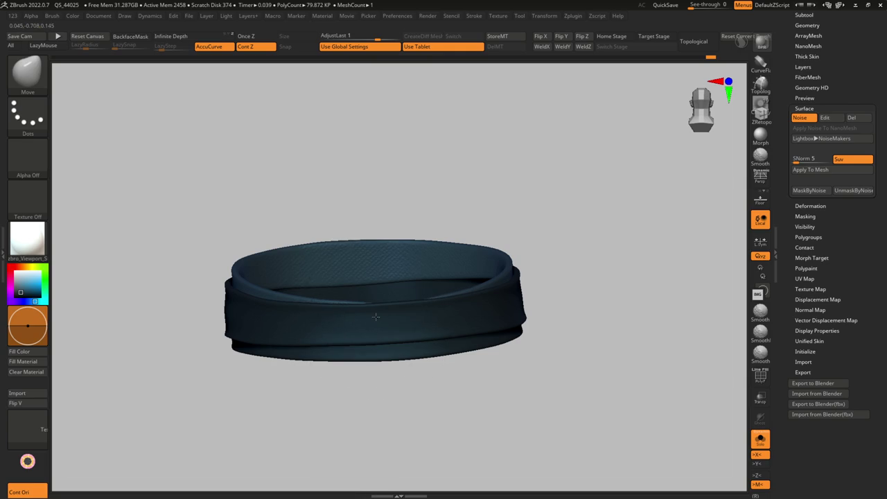
ctrl+shift+click(559, 305)
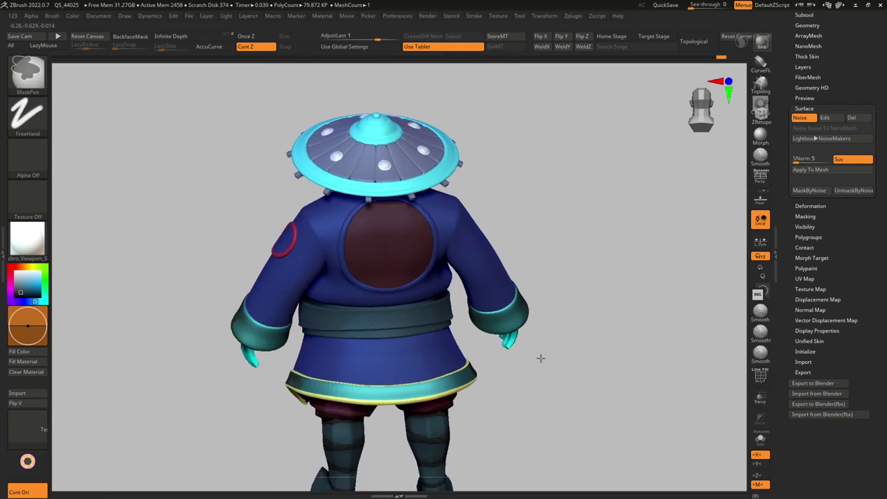
mouse_move(540, 358)
mouse_down()
mouse_move(295, 329)
mouse_move(330, 335)
mouse_up()
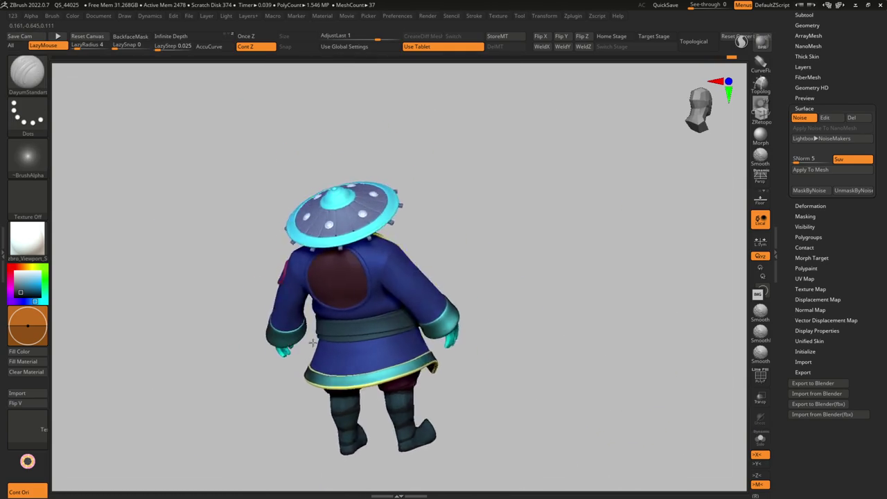
Clear the belt mask and EdgeLoopMask a partial loop along its lower back band.
scroll(330, 335, up, 5)
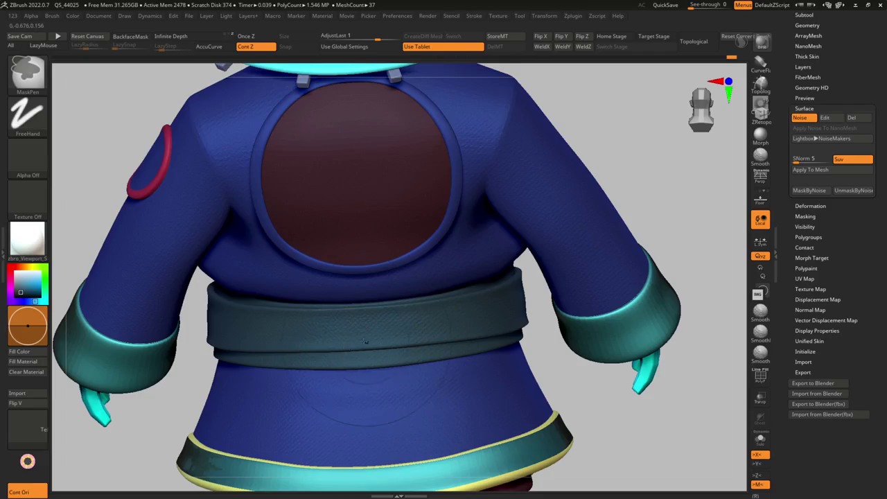
scroll(356, 337, up, 3)
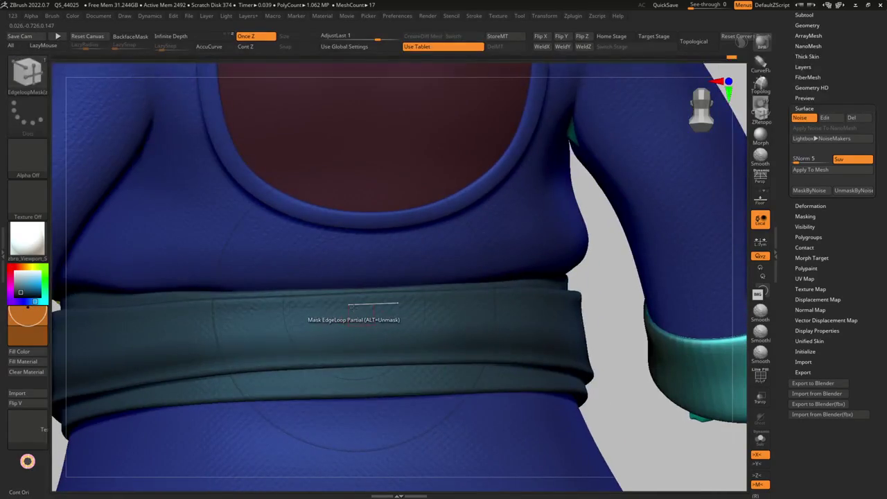
ctrl+click(303, 335)
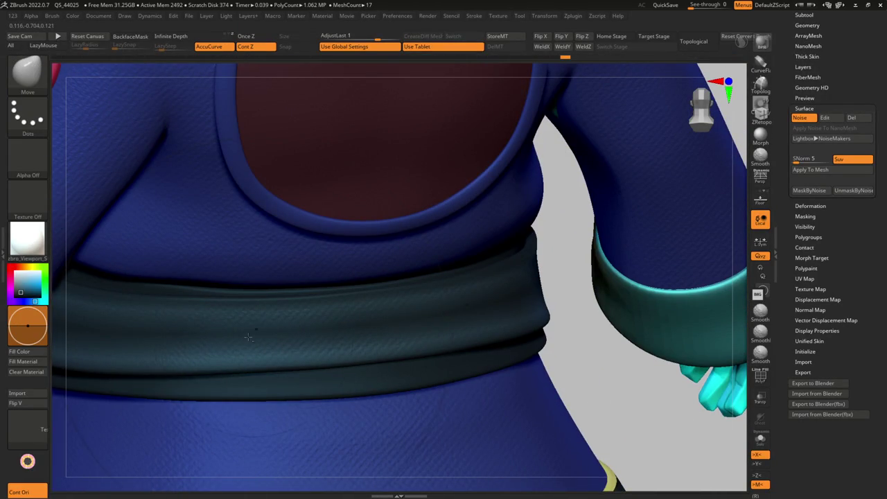
ctrl+alt+click(317, 356)
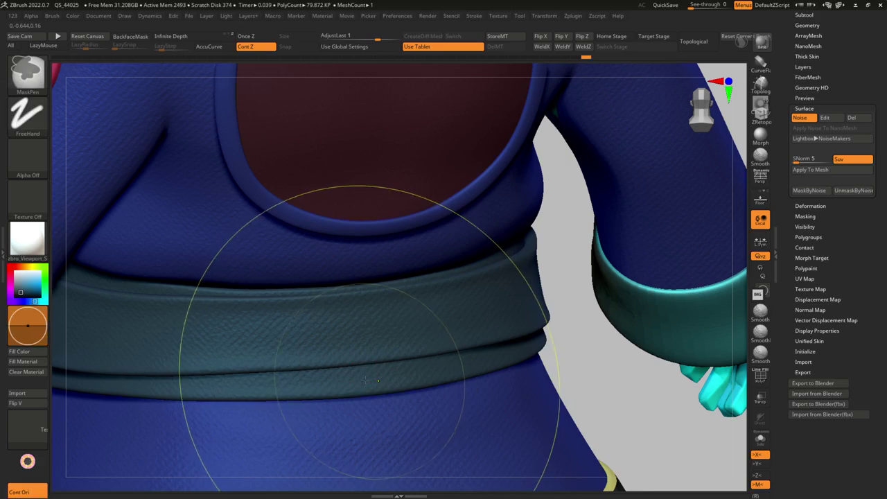
ctrl+drag(402, 379, 354, 383)
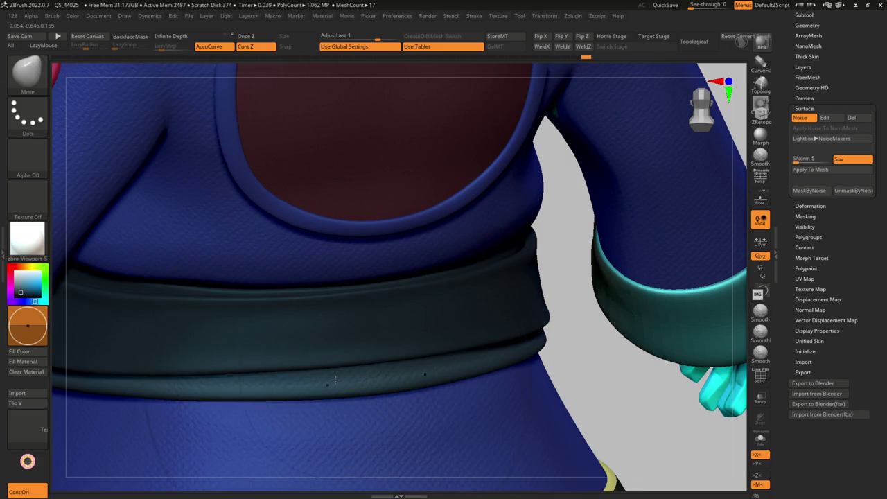
ctrl+drag(207, 380, 208, 381)
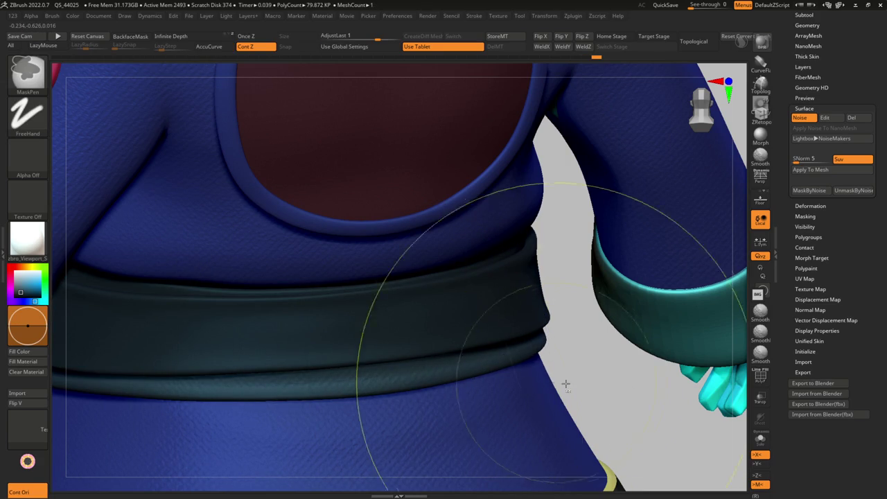
mouse_move(208, 381)
right_down()
mouse_move(310, 368)
mouse_move(293, 345)
right_up()
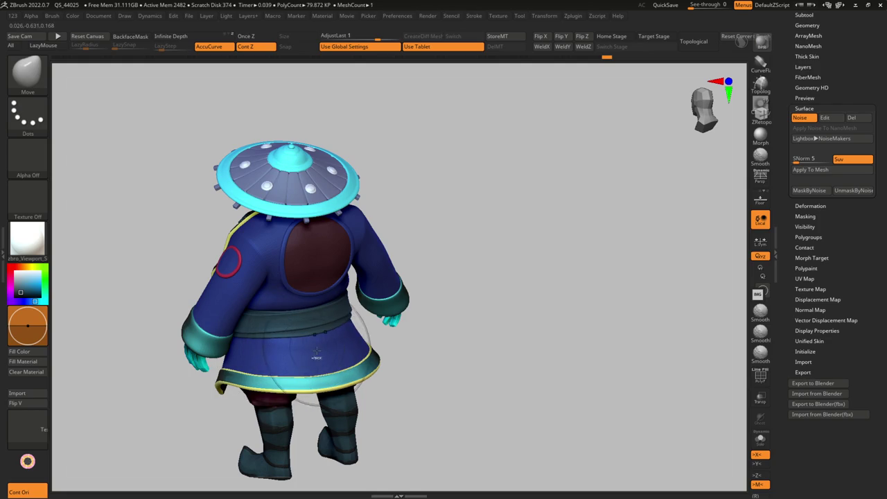
right_drag(316, 348, 286, 348)
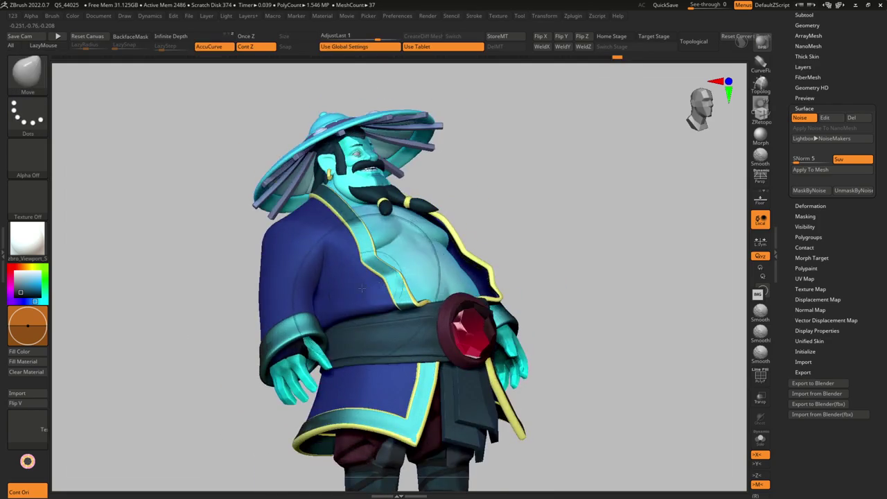
key(s)
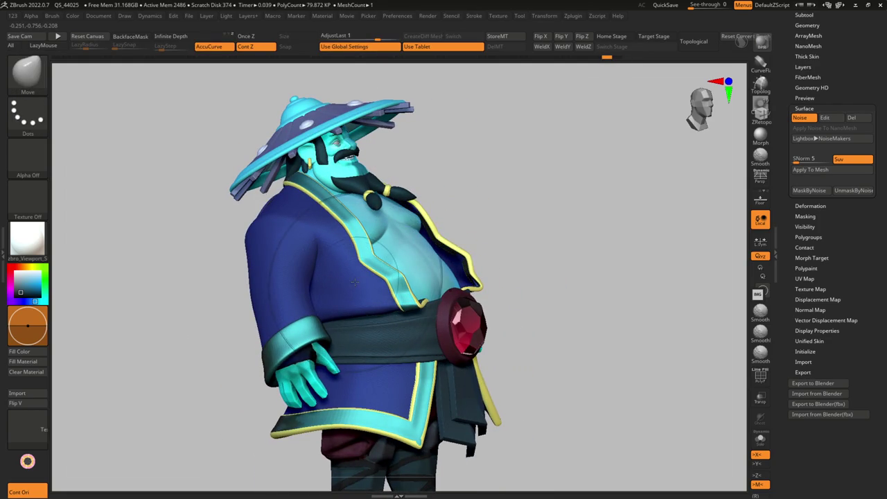
alt+right_drag(375, 303, 372, 320)
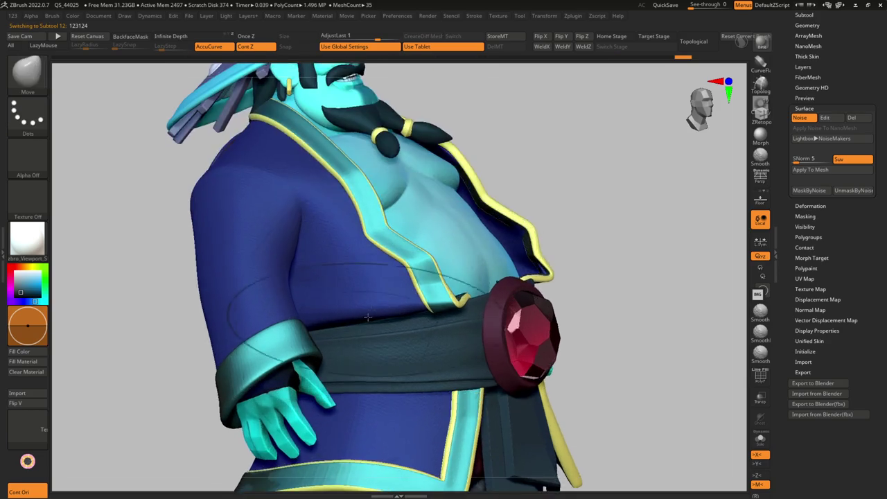
key(s)
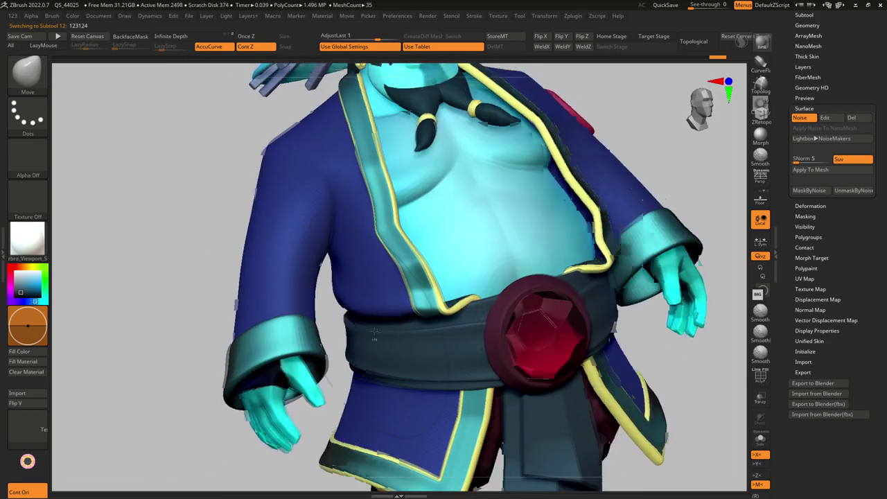
mouse_move(329, 332)
ctrl+right_down()
mouse_move(360, 340)
mouse_move(366, 316)
mouse_move(378, 319)
mouse_move(389, 334)
mouse_move(352, 349)
mouse_move(406, 417)
ctrl+right_up()
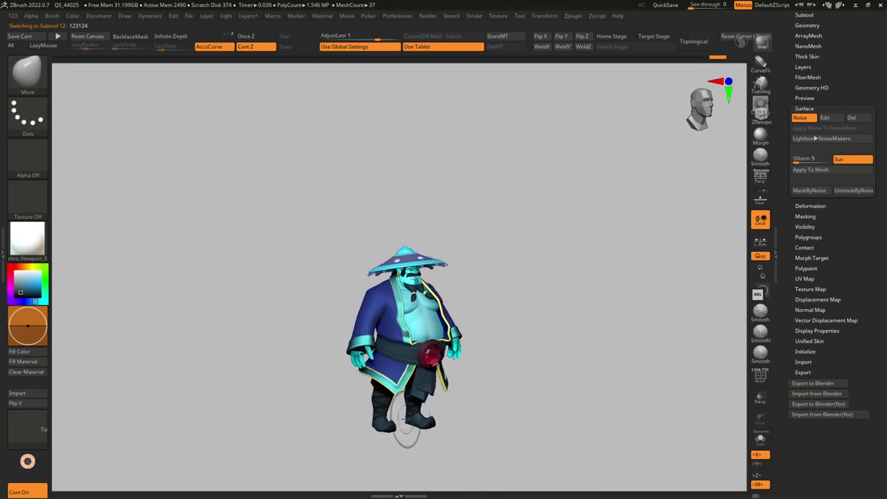
right_drag(450, 397, 384, 401)
right_drag(444, 395, 419, 355)
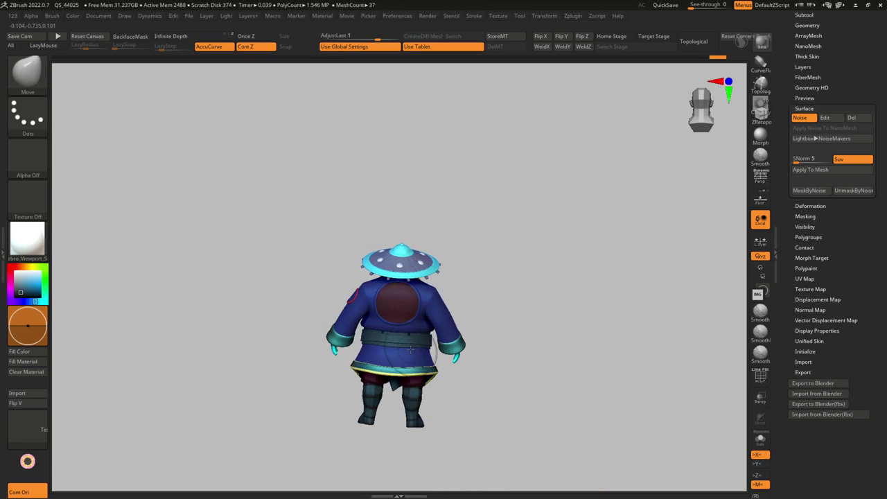
right_drag(415, 342, 408, 346)
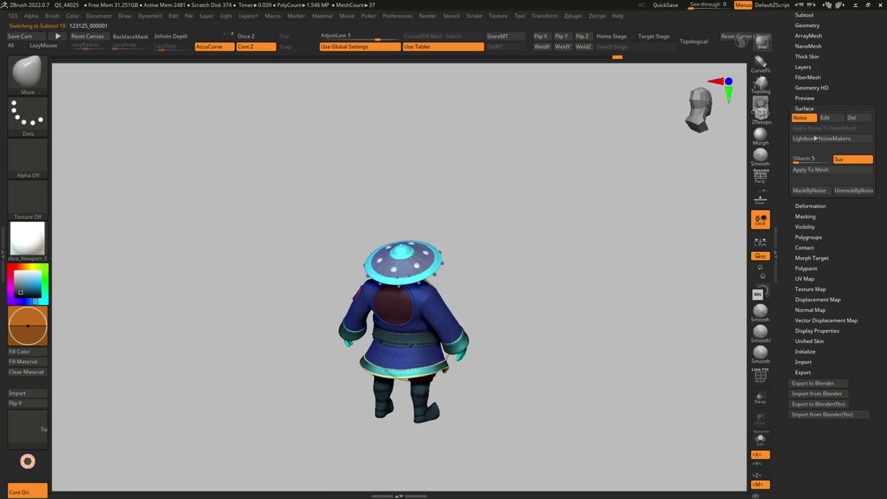
scroll(412, 343, up, 3)
right_drag(412, 343, 360, 354)
scroll(352, 362, down, 5)
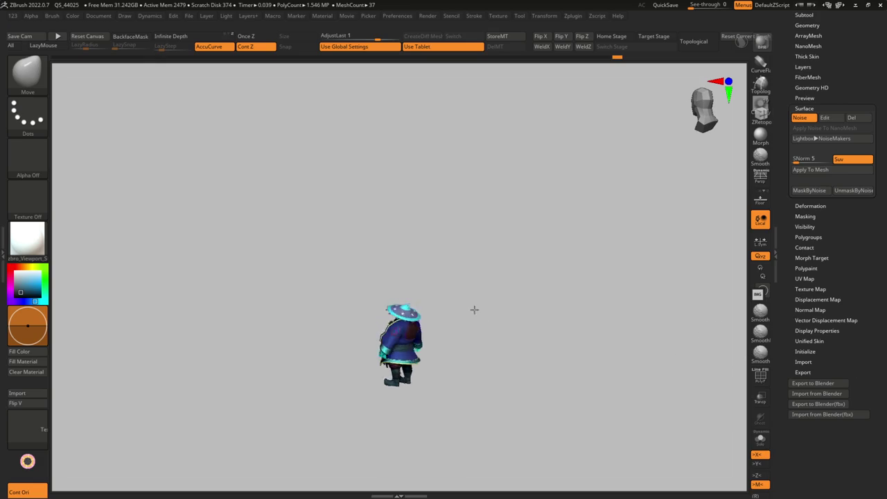
key(f)
mouse_move(443, 300)
right_down()
mouse_move(441, 246)
mouse_move(423, 330)
mouse_move(458, 336)
right_up()
scroll(426, 333, up, 5)
scroll(424, 331, down, 5)
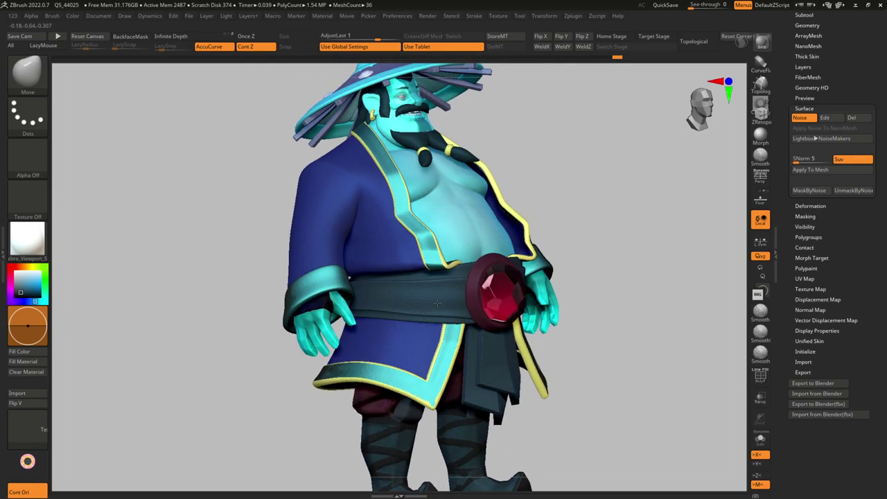
scroll(470, 341, up, 5)
Switch to Move Topological and mask a band of edge loops on the soloed belt.
key(b)
key(m)
key(t)
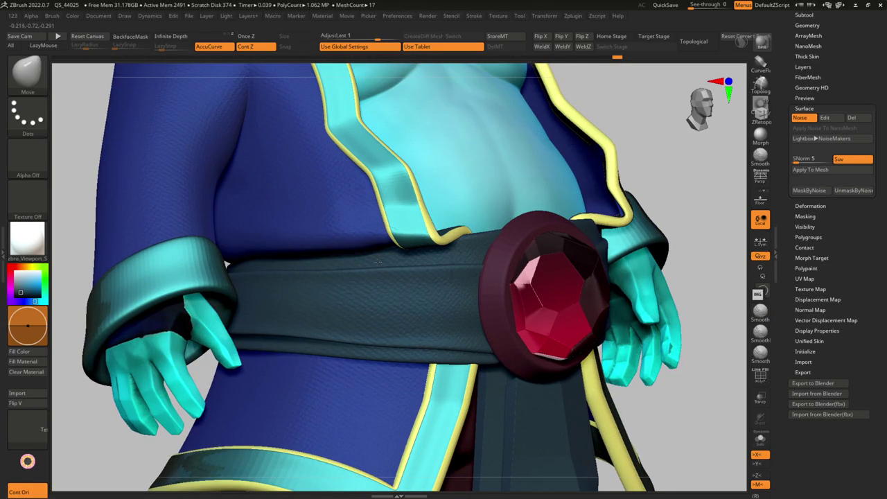
scroll(371, 264, down, 5)
scroll(371, 264, down, 3)
right_drag(371, 264, 423, 251)
scroll(424, 251, up, 3)
scroll(401, 291, up, 3)
alt+click(381, 327)
mouse_move(375, 346)
right_down()
mouse_move(361, 357)
mouse_move(366, 366)
mouse_move(401, 298)
mouse_move(402, 338)
mouse_move(326, 368)
right_up()
mouse_move(485, 368)
right_down()
mouse_move(455, 376)
mouse_move(420, 368)
mouse_move(443, 360)
mouse_move(409, 356)
mouse_move(443, 326)
mouse_move(401, 345)
mouse_move(405, 283)
mouse_move(303, 393)
mouse_move(457, 378)
right_up()
Return to the Move brush and solo the belt with its polygon wireframe shown.
key(b)
key(m)
key(v)
alt+click(401, 346)
key(shift+f)
key(shift+f)
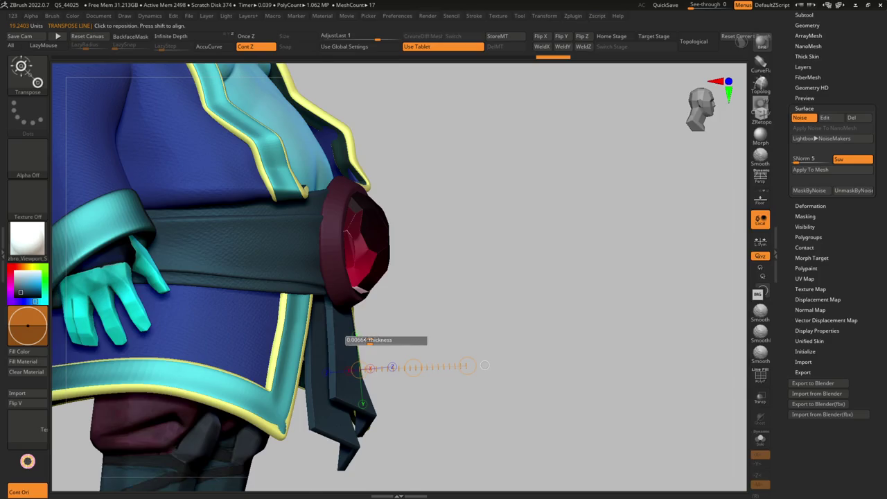
key(g)
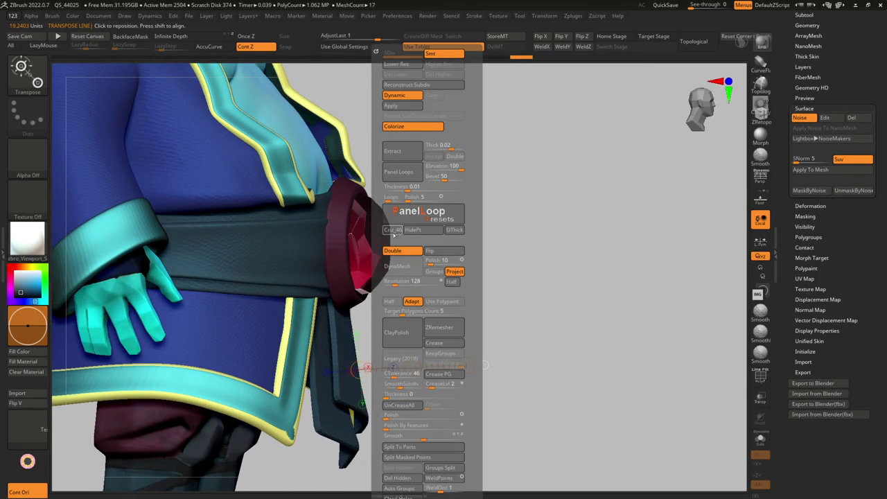
Switch to ZModeler with polygroups shown and choose Edge > Insert EdgeLoop for the flap.
drag(526, 264, 491, 326)
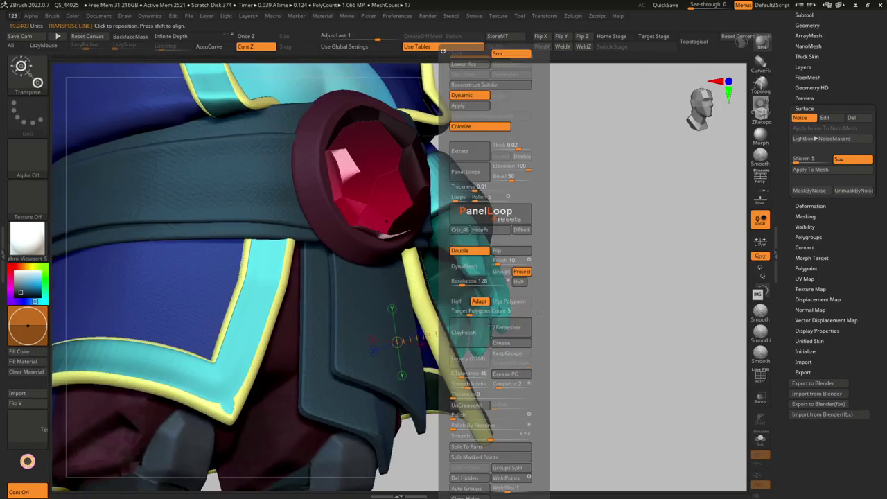
mouse_move(466, 404)
mouse_down()
mouse_move(412, 414)
mouse_move(425, 410)
mouse_up()
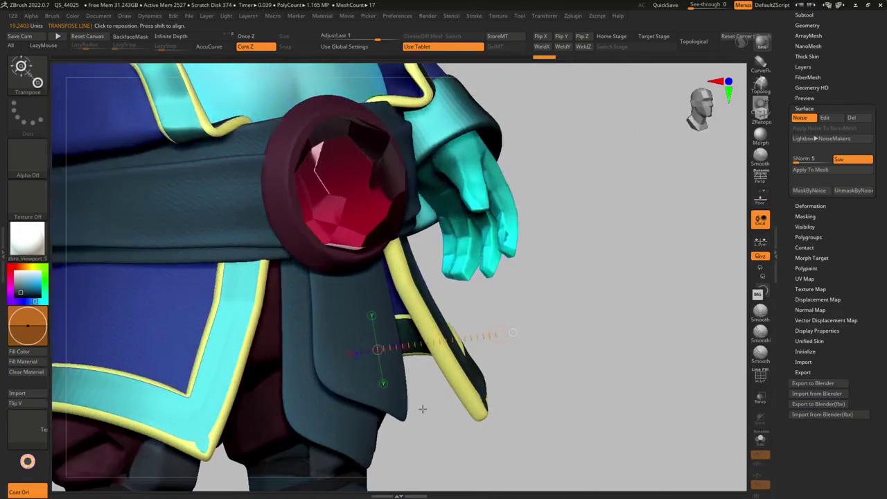
key(shift+f)
drag(352, 393, 316, 372)
key(b)
key(z)
key(m)
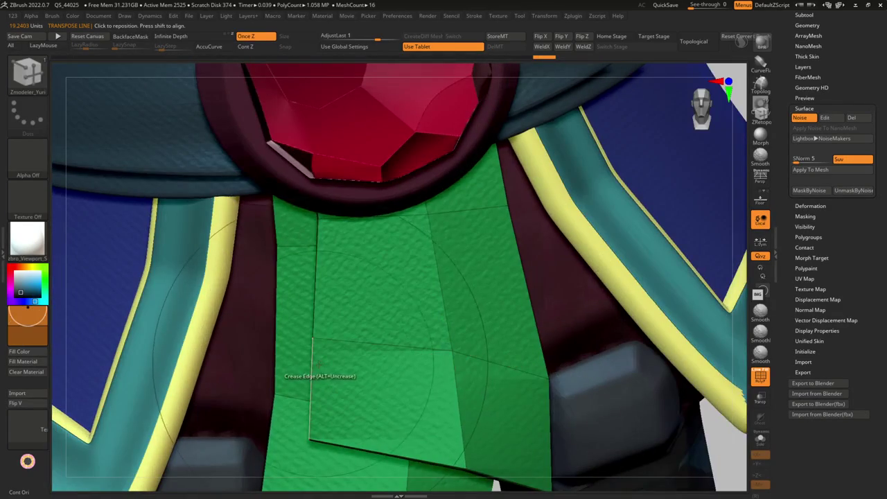
key(space)
click(285, 226)
Review the flap from the front and side and select Move Topological.
drag(346, 326, 374, 361)
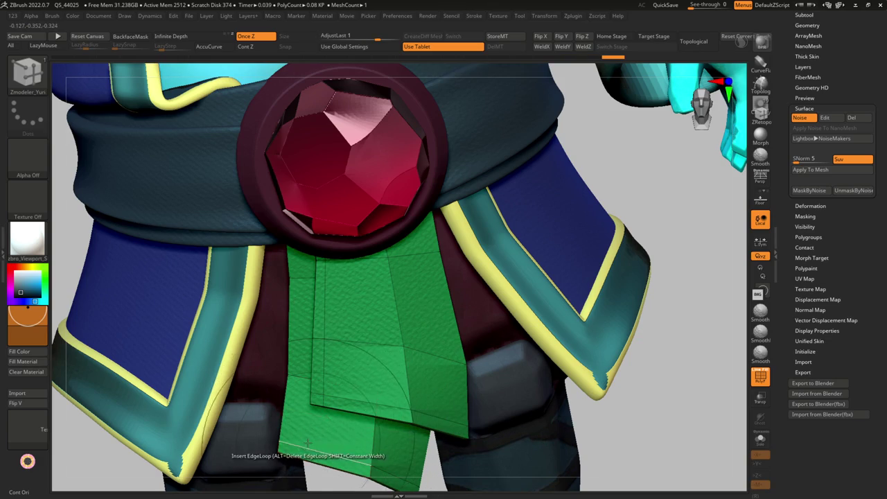
mouse_move(287, 442)
mouse_down()
mouse_move(384, 333)
mouse_move(356, 376)
mouse_move(400, 294)
mouse_up()
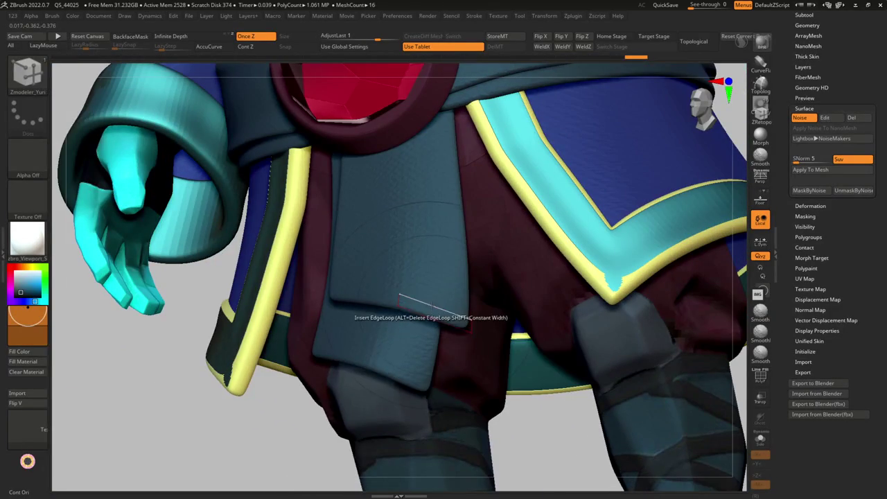
key(f)
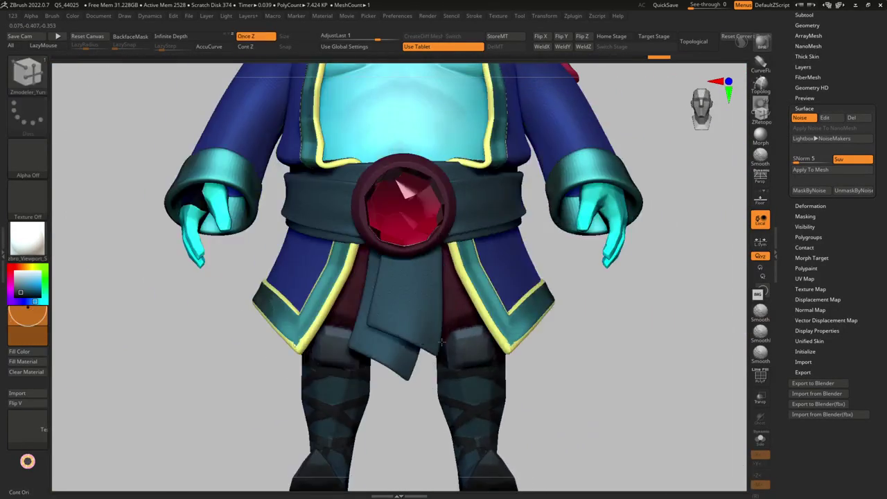
key(b)
key(m)
key(t)
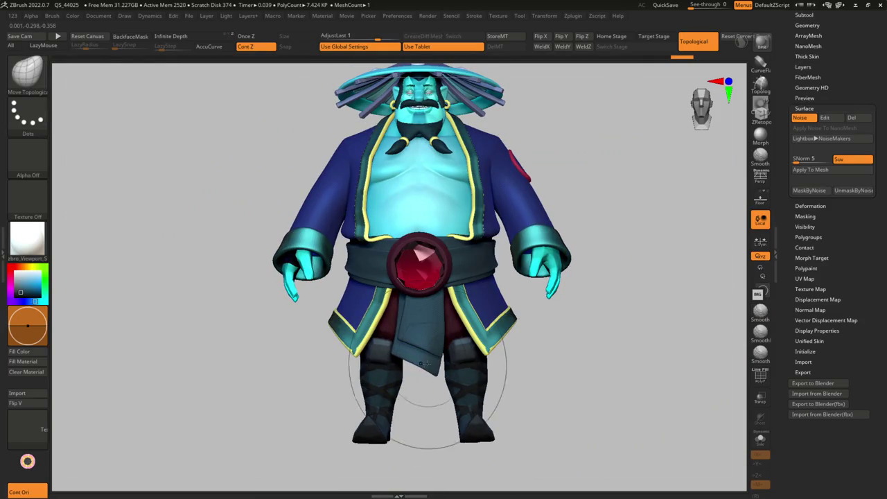
Show the flap's low-poly cage with PolyF and switch to ZModeler.
mouse_move(485, 291)
mouse_down()
mouse_move(505, 229)
mouse_move(485, 208)
mouse_up()
key(shift+f)
drag(419, 325, 406, 298)
key(b)
key(z)
key(m)
key(shift+d)
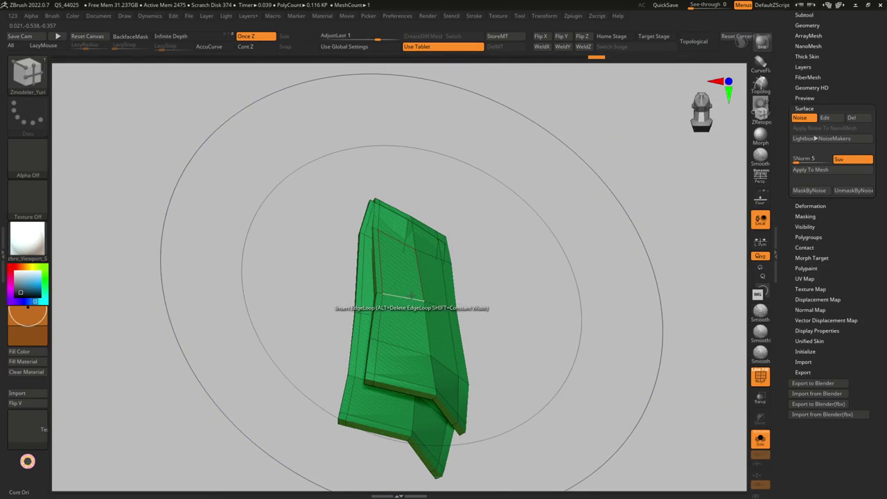
key(d)
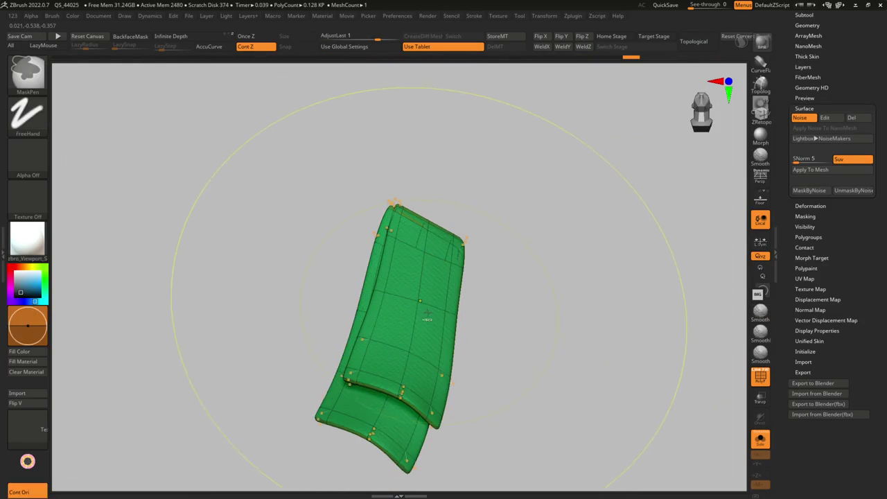
key(shift+d)
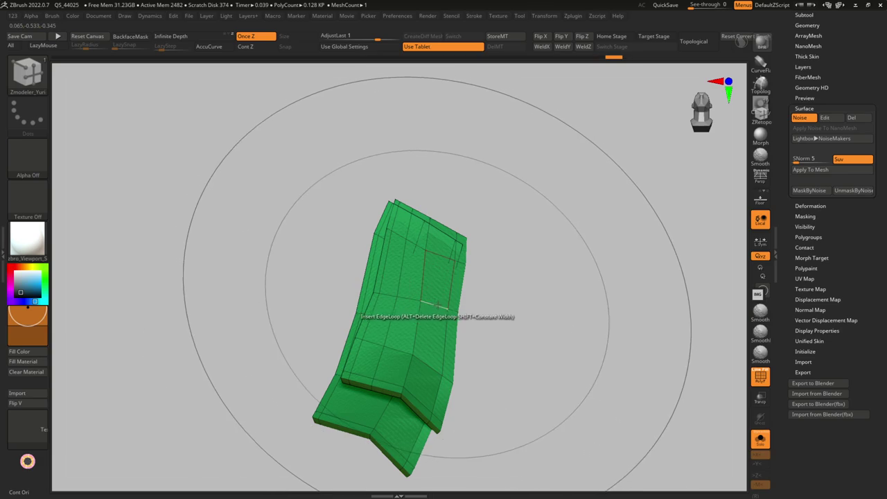
Insert two edge loops across the flap and subdivide it into a smooth surface.
click(437, 305)
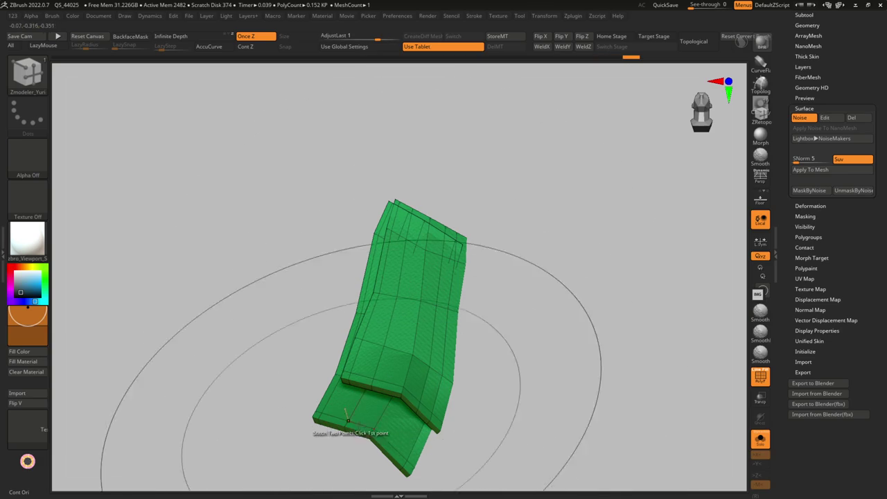
click(378, 438)
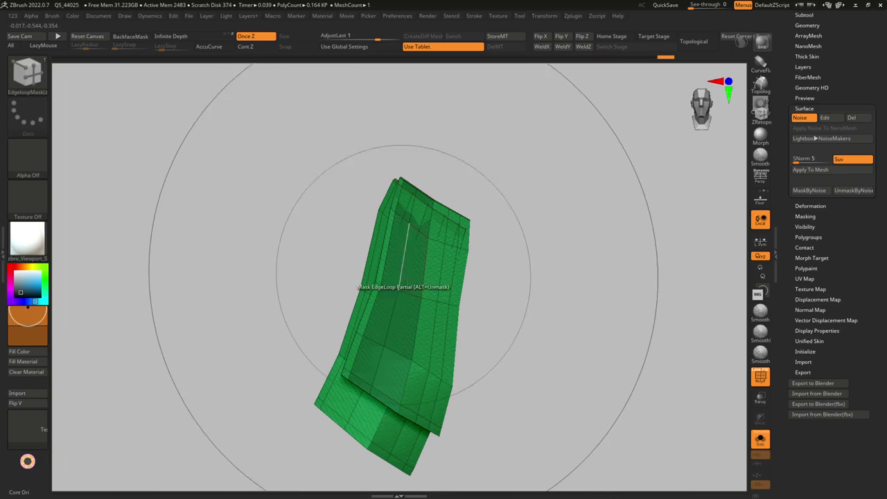
key(shift+f)
key(b)
key(m)
key(v)
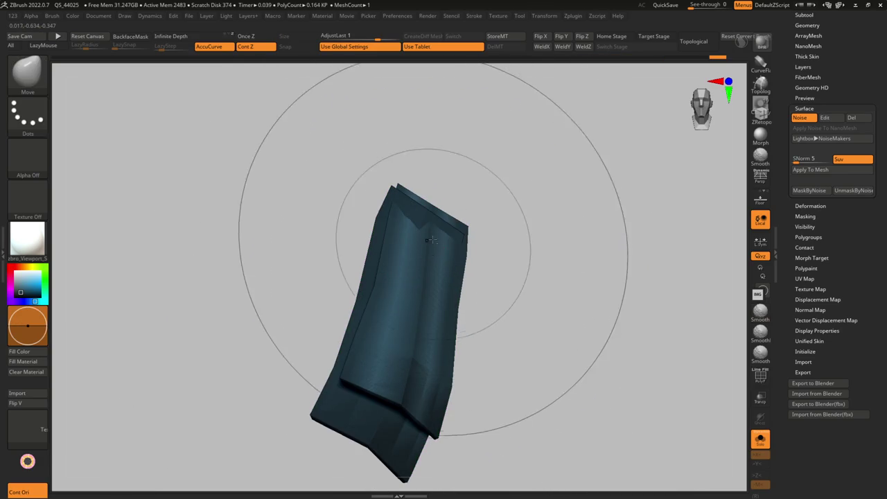
key(ctrl+d)
key(ctrl+d)
key(ctrl+d)
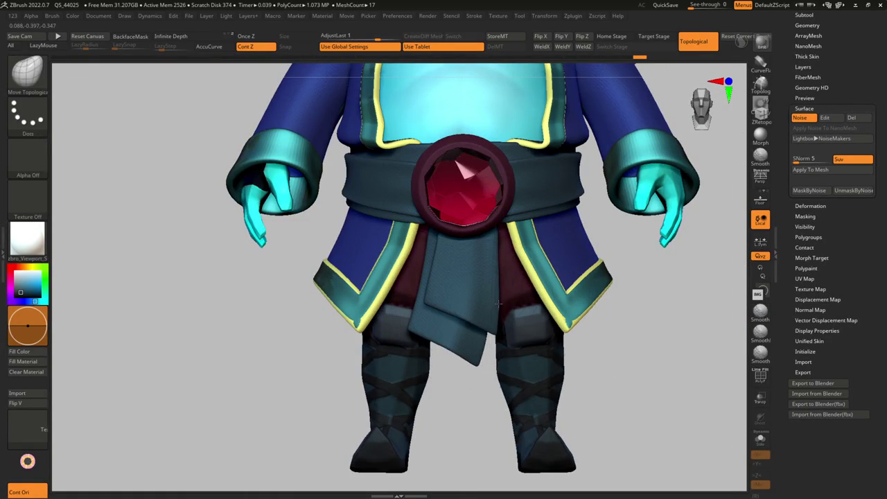
Push the front flap up and left and set a Transpose move axis on it.
drag(468, 366, 435, 346)
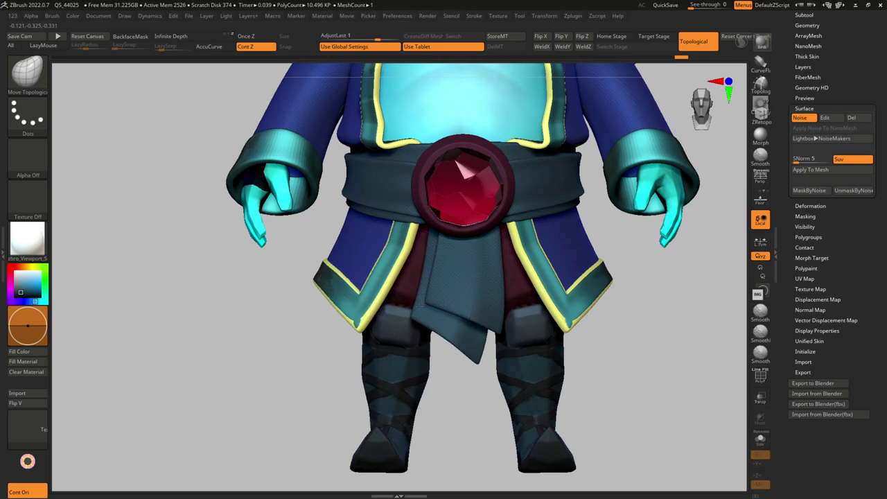
right_drag(452, 338, 416, 354)
key(shift+f)
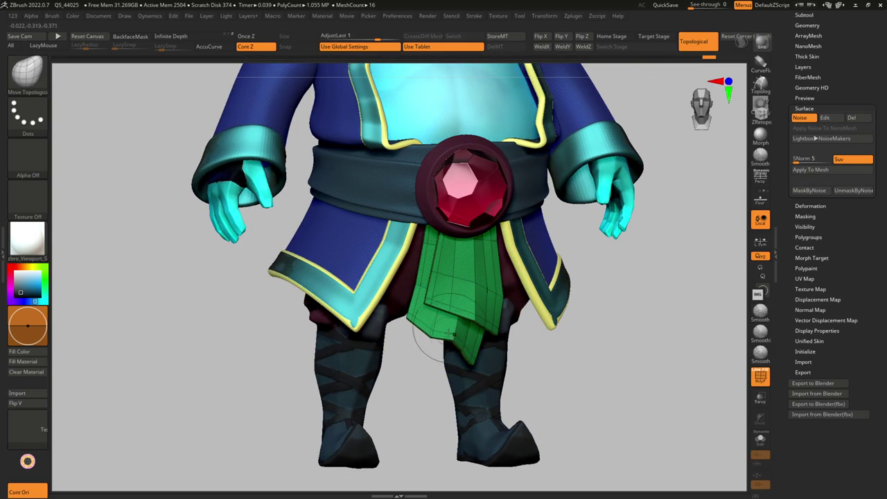
key(shift+f)
key(f)
mouse_move(449, 330)
right_down()
mouse_move(445, 304)
mouse_move(513, 307)
right_up()
key(f)
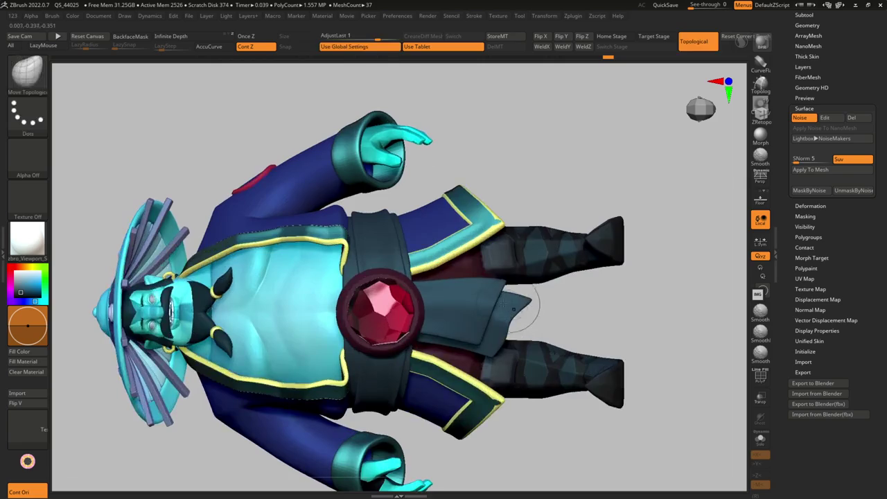
key(w)
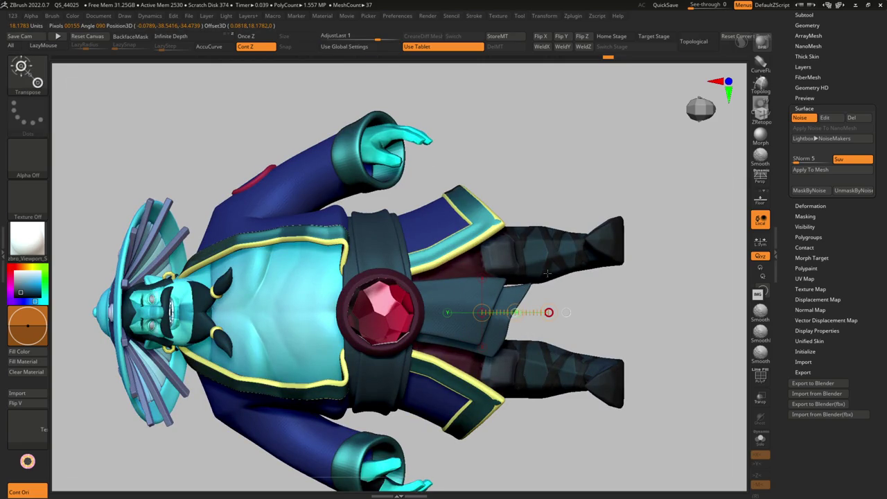
key(q)
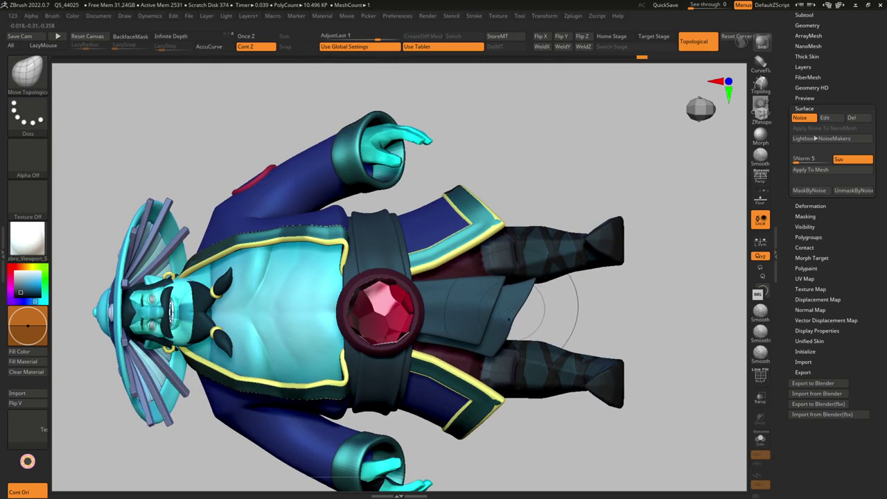
Isolate the flap's polygroup with the Move brush active, then show all parts again.
key(b)
key(m)
key(v)
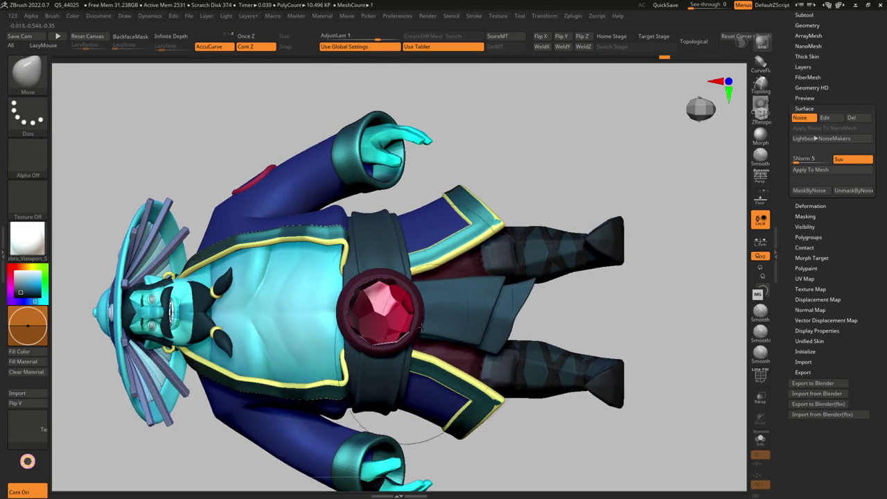
ctrl+shift+click(448, 318)
mouse_move(410, 317)
ctrl+right_down()
mouse_move(336, 308)
mouse_move(367, 284)
ctrl+right_up()
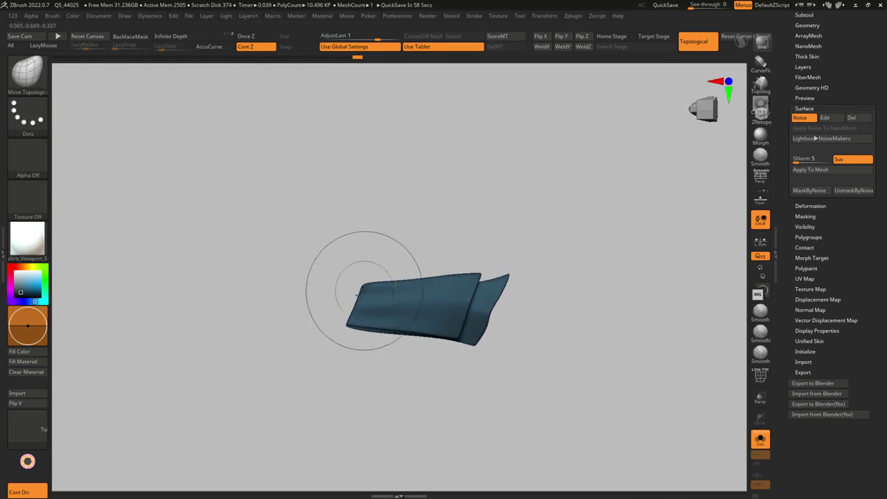
ctrl+shift+click(463, 338)
mouse_move(462, 338)
ctrl+right_down()
mouse_move(463, 298)
mouse_move(465, 367)
ctrl+right_up()
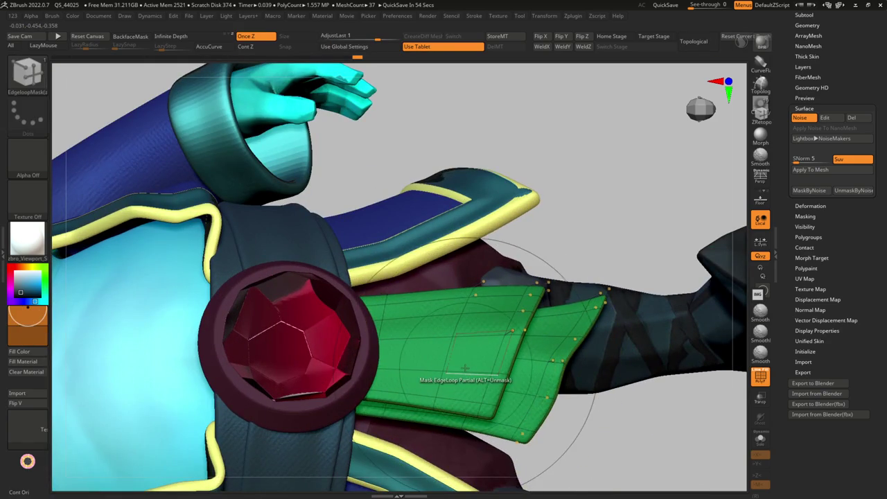
Reselect the Move brush, rotate around the flap, and adjust the brush size.
key(space)
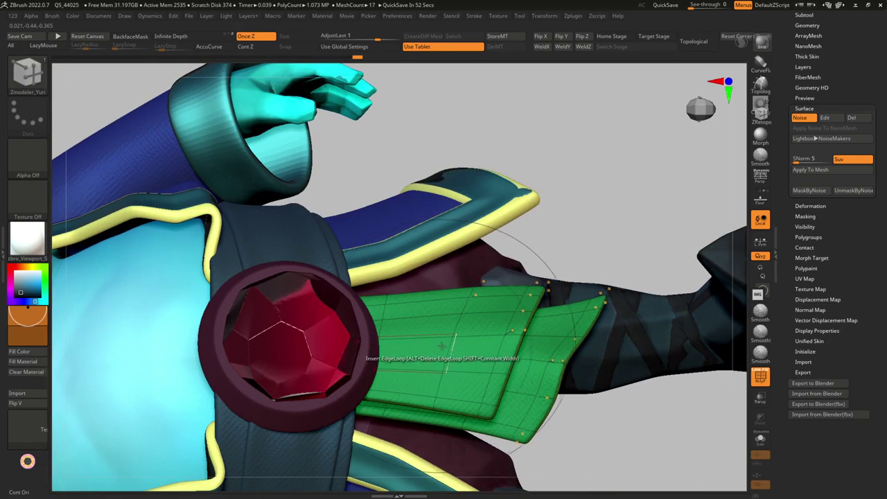
key(b)
key(m)
key(v)
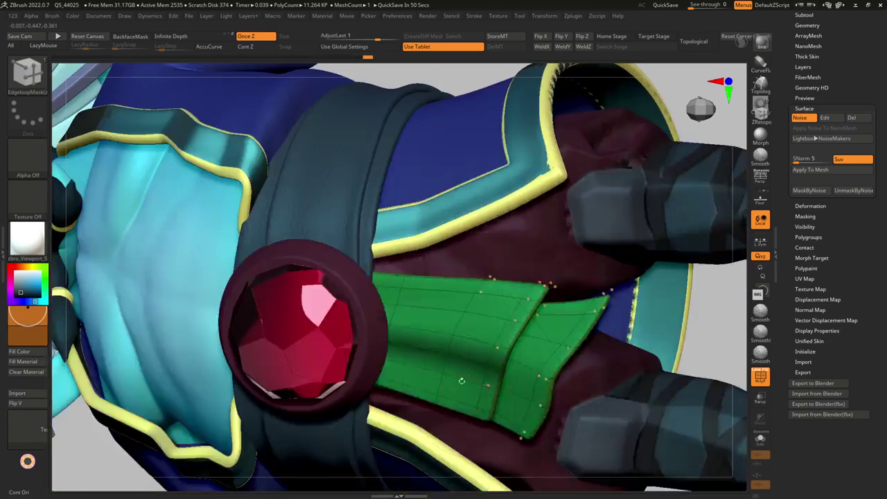
mouse_move(448, 353)
right_down()
mouse_move(480, 360)
mouse_move(446, 364)
right_up()
key(s)
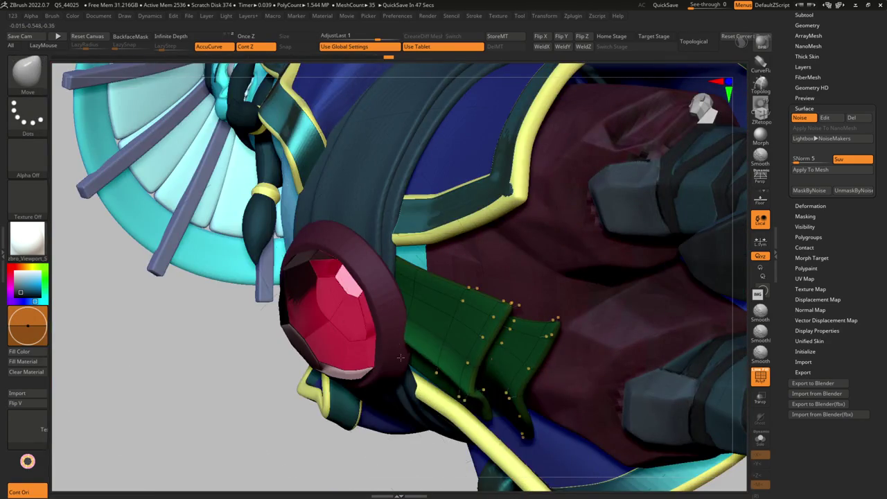